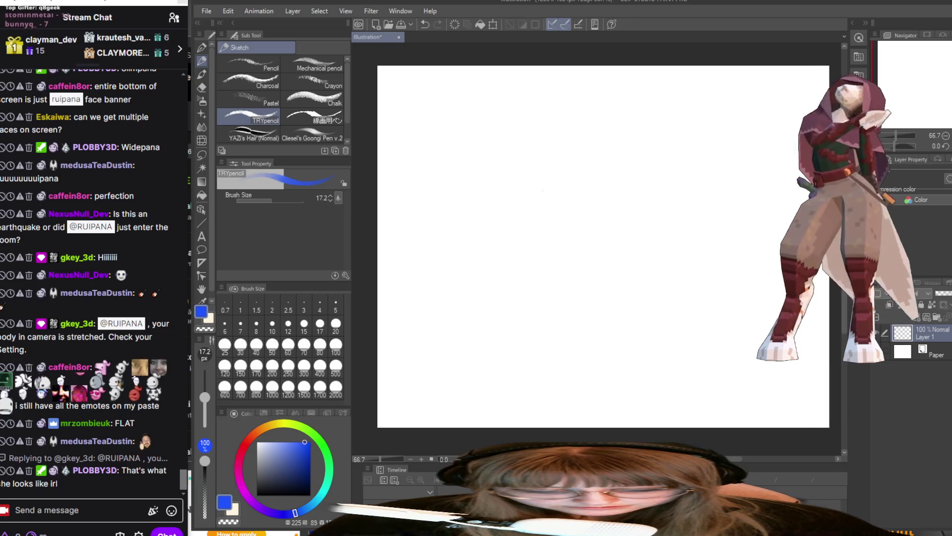
- Change the Paper layer colour from white to a muted greyish mauve pink (C19AB4)
left_click(927, 354)
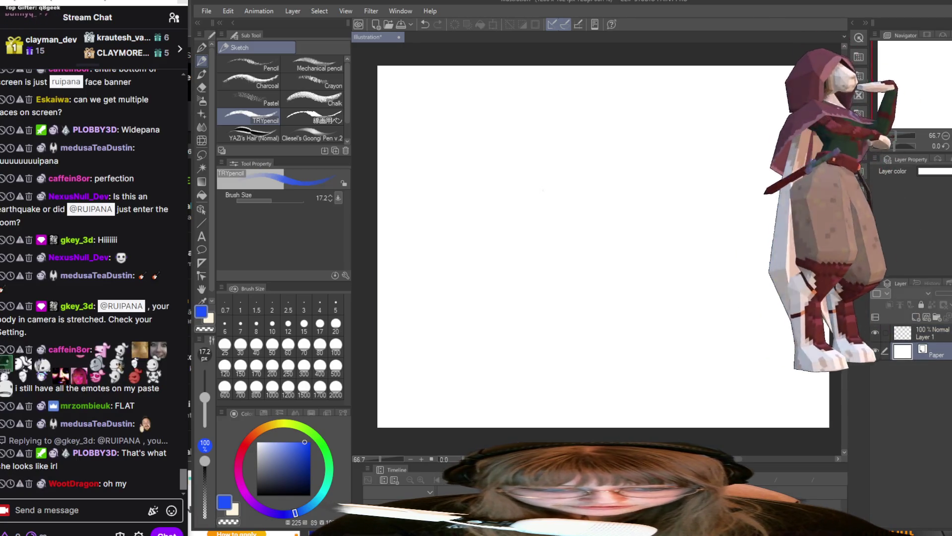
key("alt+BackSpace")
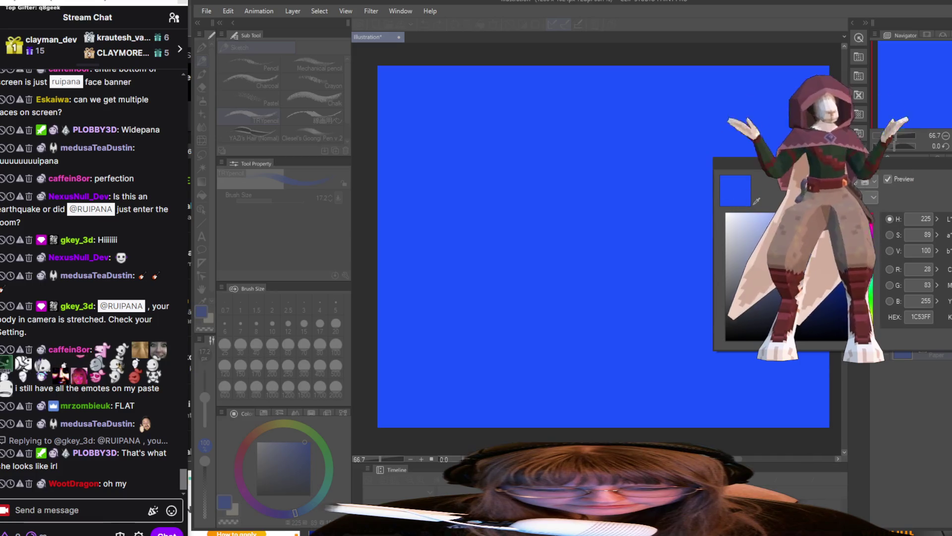
left_click(869, 237)
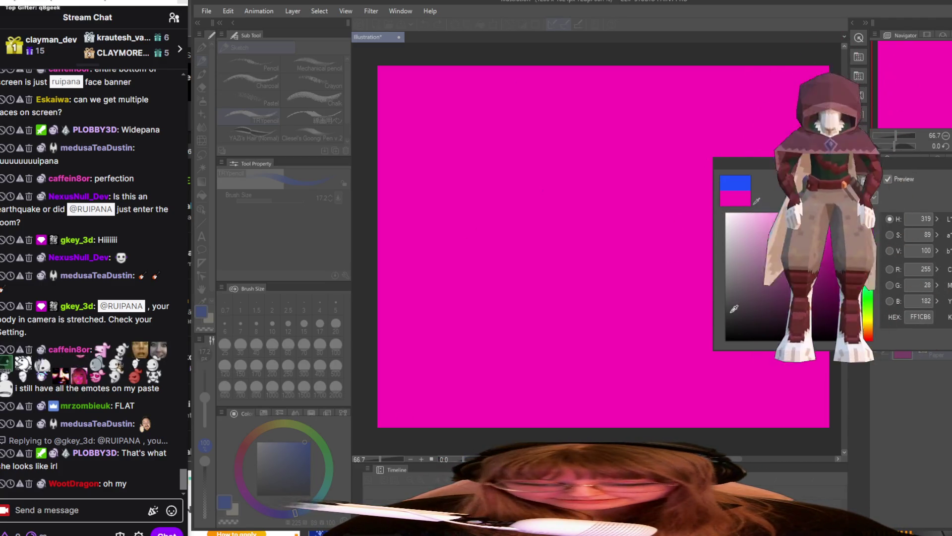
left_click(777, 235)
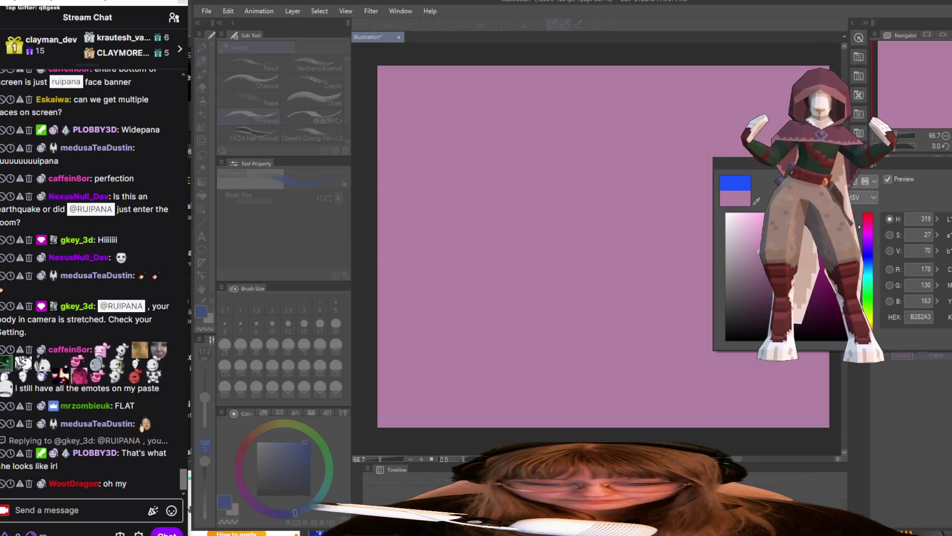
left_click(765, 238)
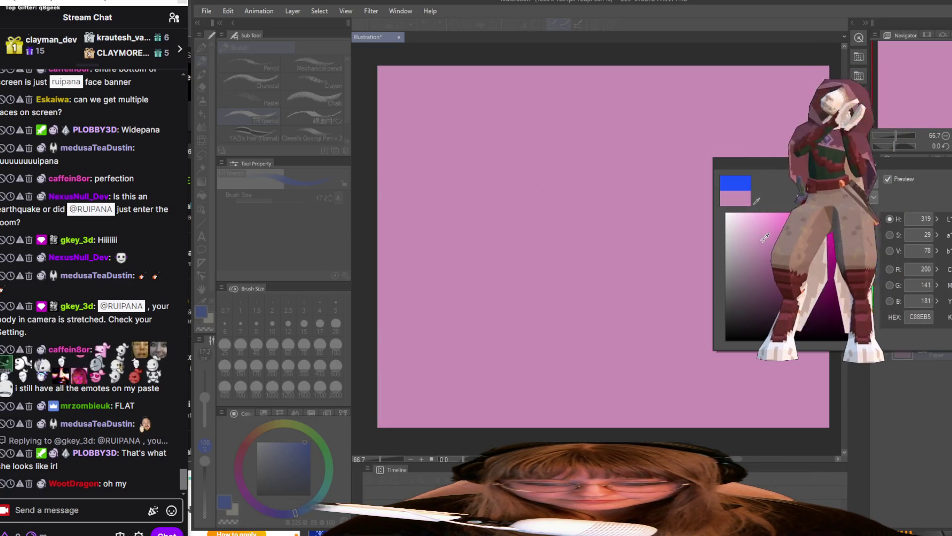
left_click(754, 241)
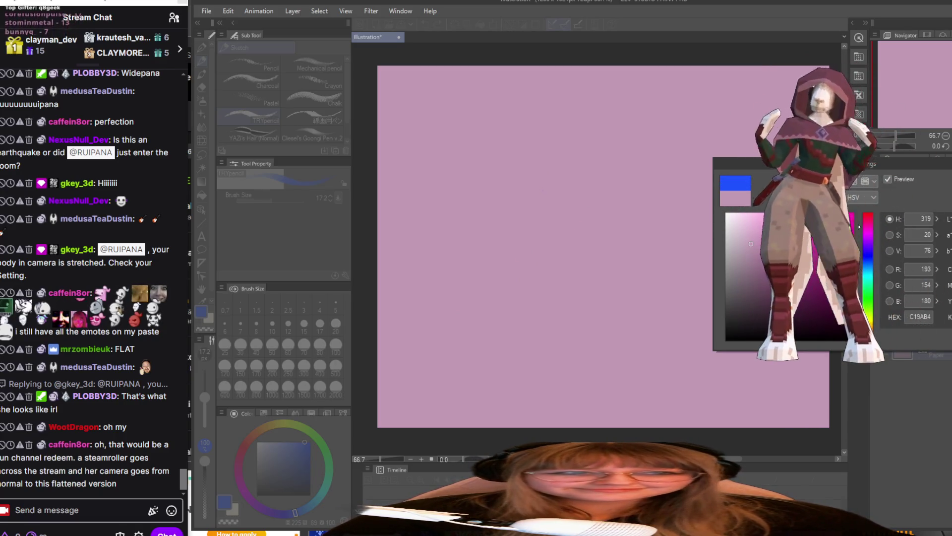
key("Escape")
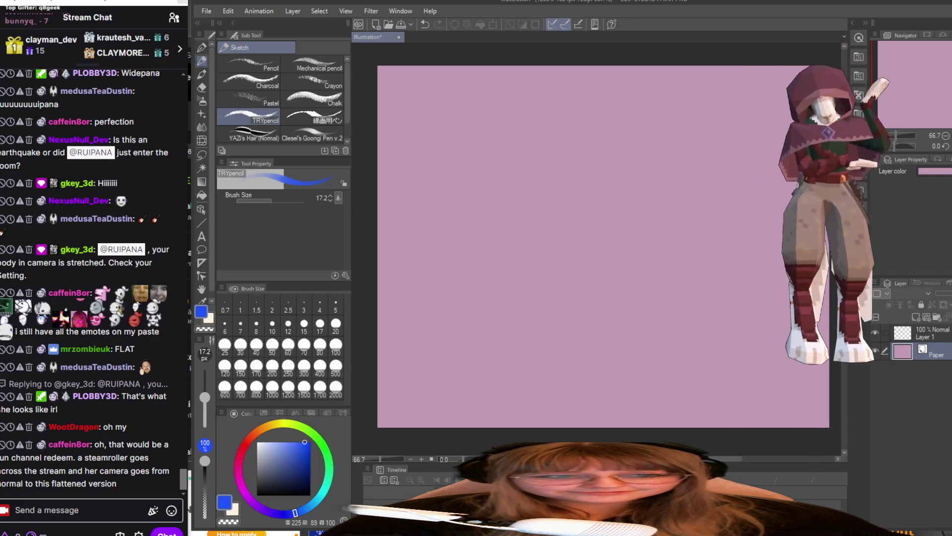
- Return to Layer 1, pick a dark muted plum drawing colour, and widen the painting workspace
left_click(932, 334)
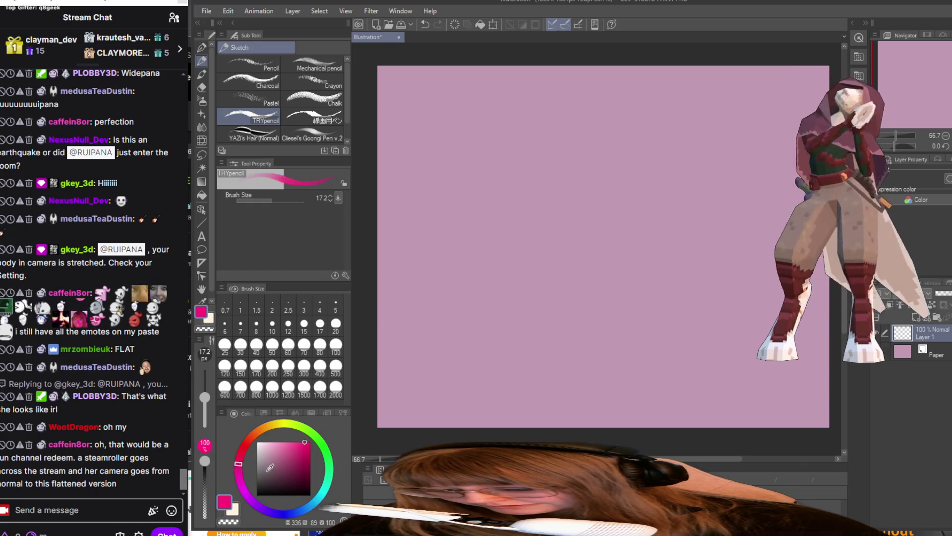
left_click(274, 473)
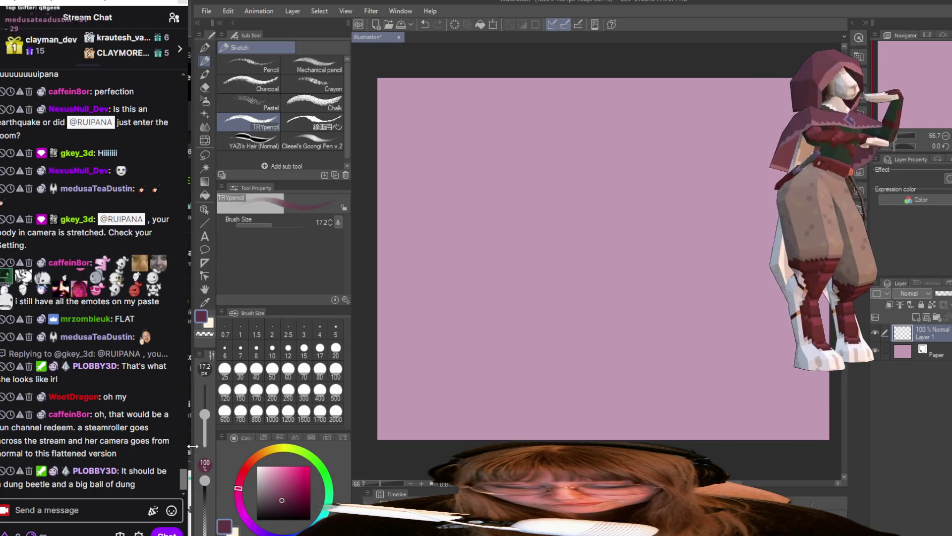
left_click_drag(191, 446, 186, 444)
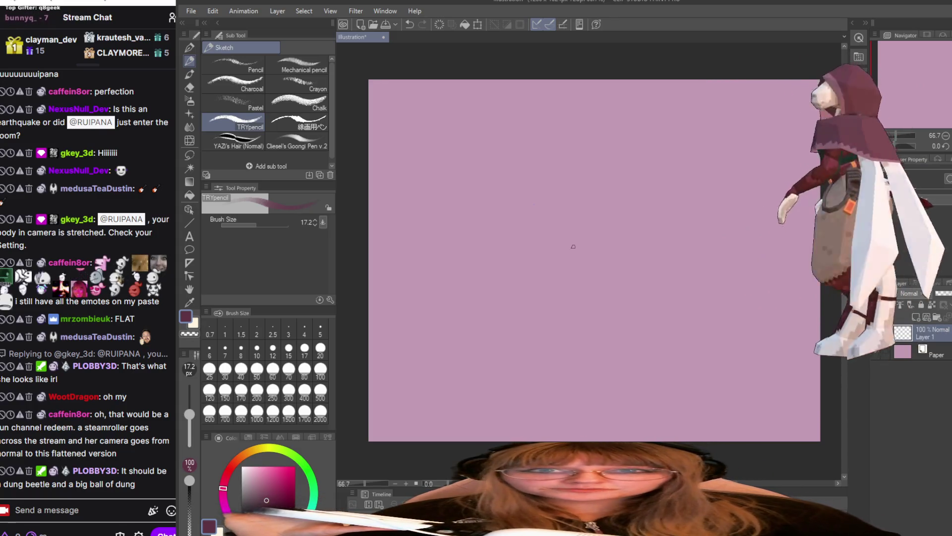
scroll(527, 208, "up", 1)
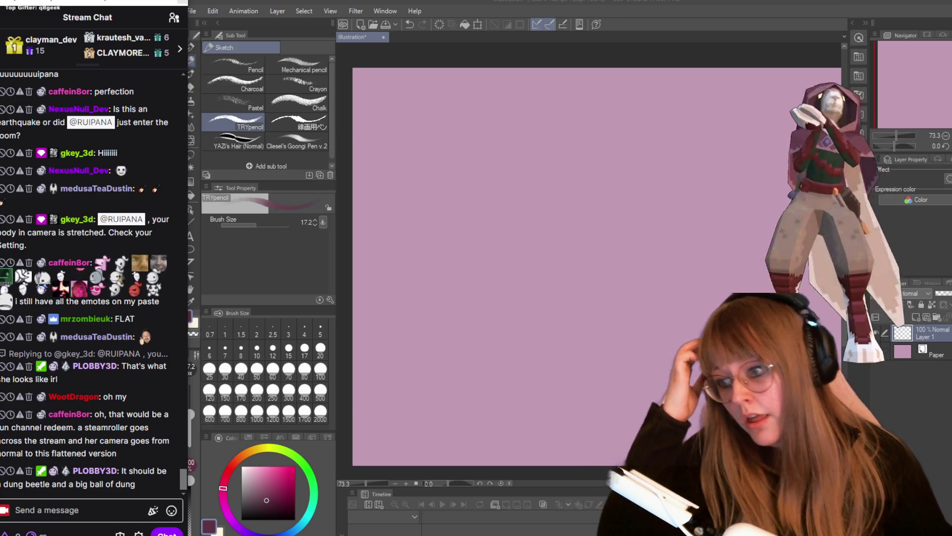
left_click(82, 510)
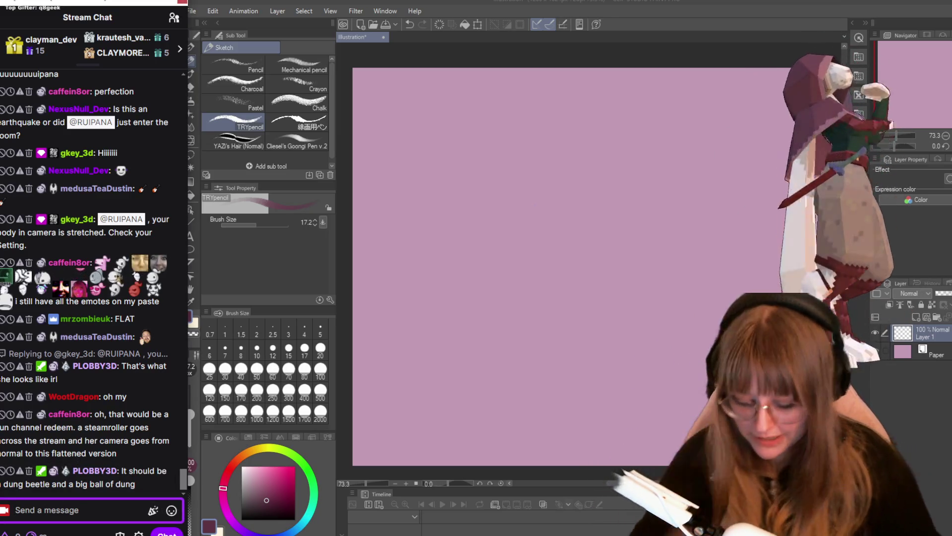
- Post a shoutout command in the stream chat, then start the head loop near the upper left
type("/shoutou")
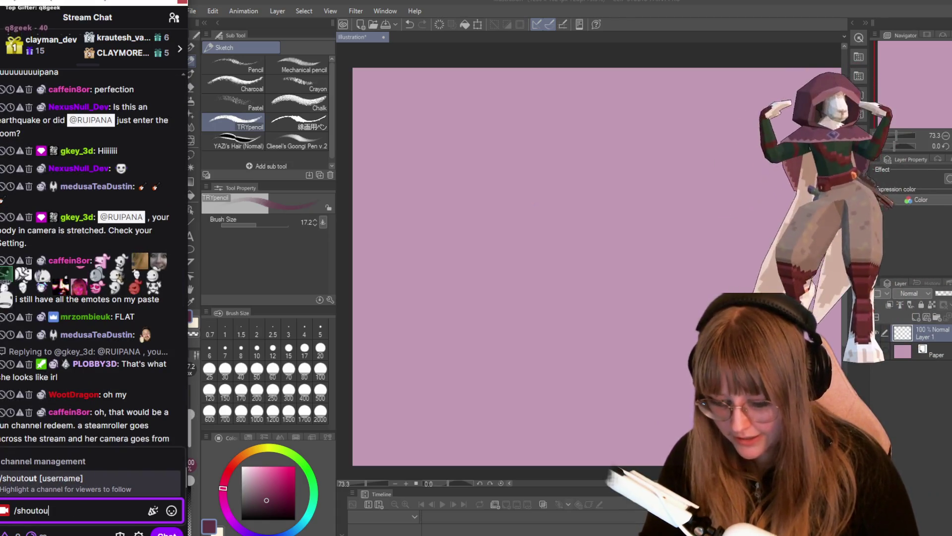
type("t plobby")
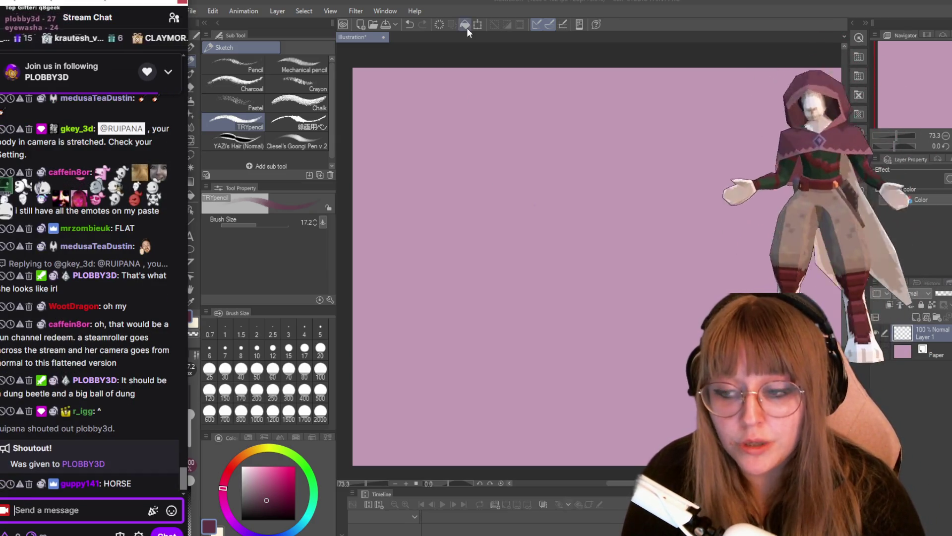
mouse_move(474, 158)
left_mouse_down()
mouse_move(491, 164)
mouse_move(485, 142)
mouse_move(473, 154)
left_mouse_up()
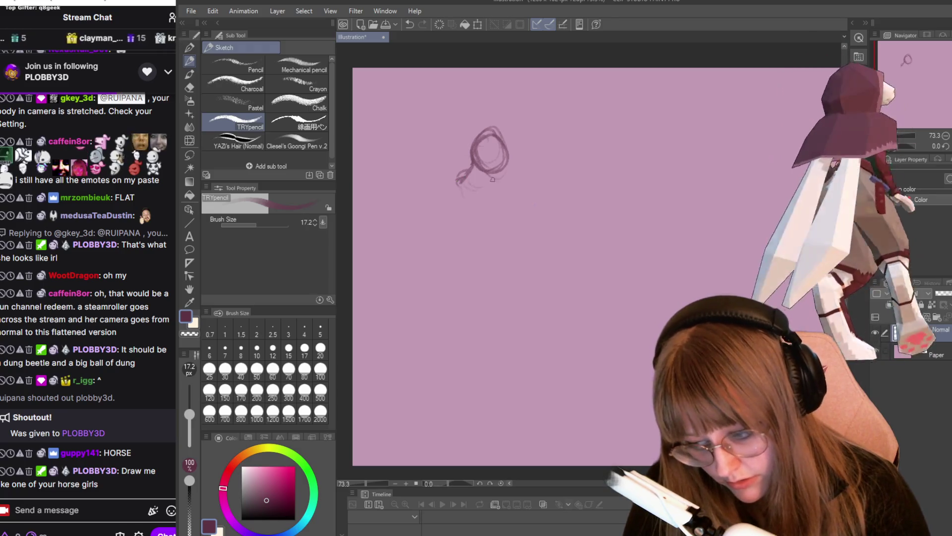
- Sketch the back of the head, the hood arc and lower edge, the chest loop and a flowing side line
left_click_drag(459, 179, 468, 195)
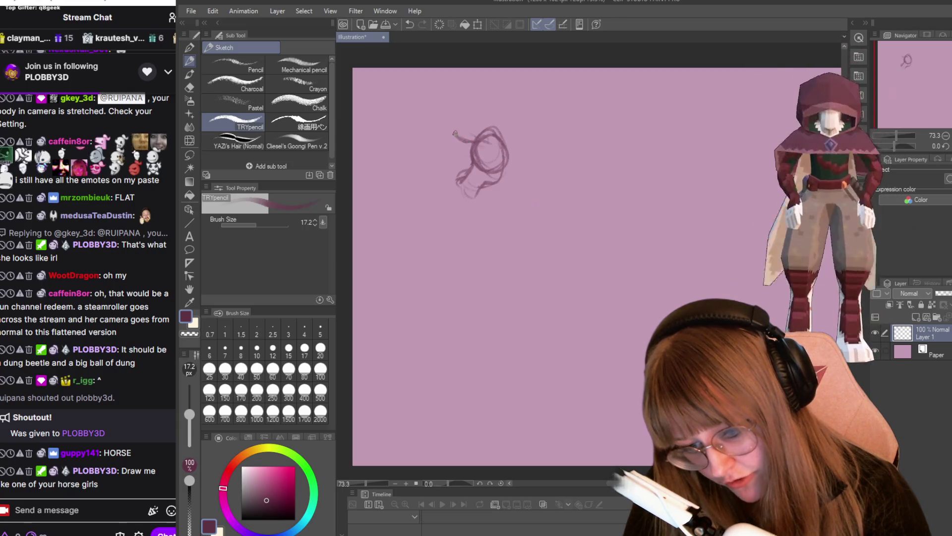
left_click_drag(457, 136, 476, 168)
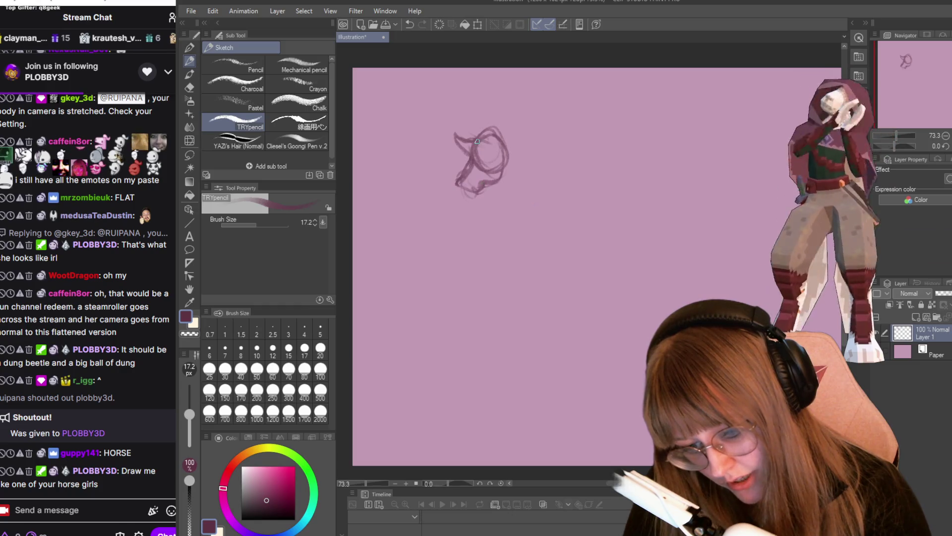
left_click_drag(527, 156, 538, 175)
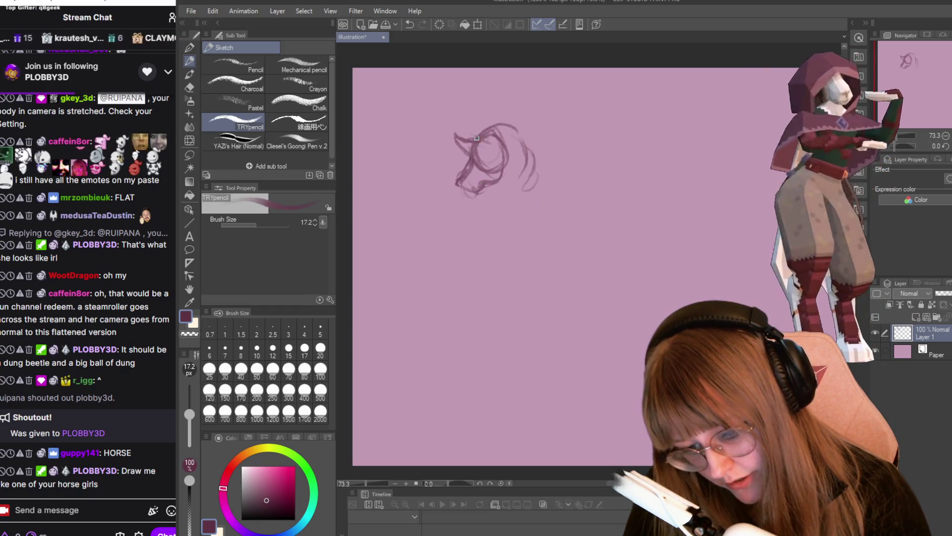
mouse_move(489, 124)
left_mouse_down()
mouse_move(550, 148)
mouse_move(490, 190)
left_mouse_up()
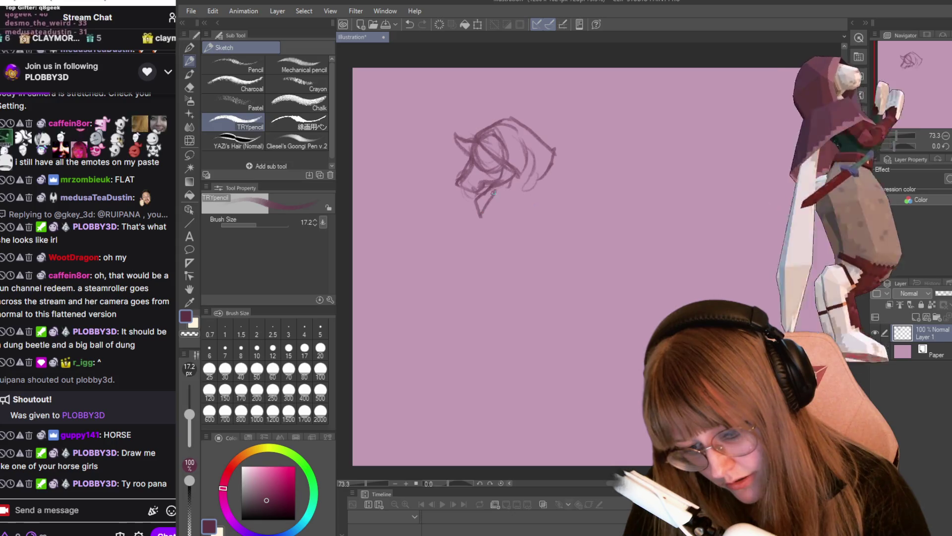
left_click_drag(475, 221, 541, 180)
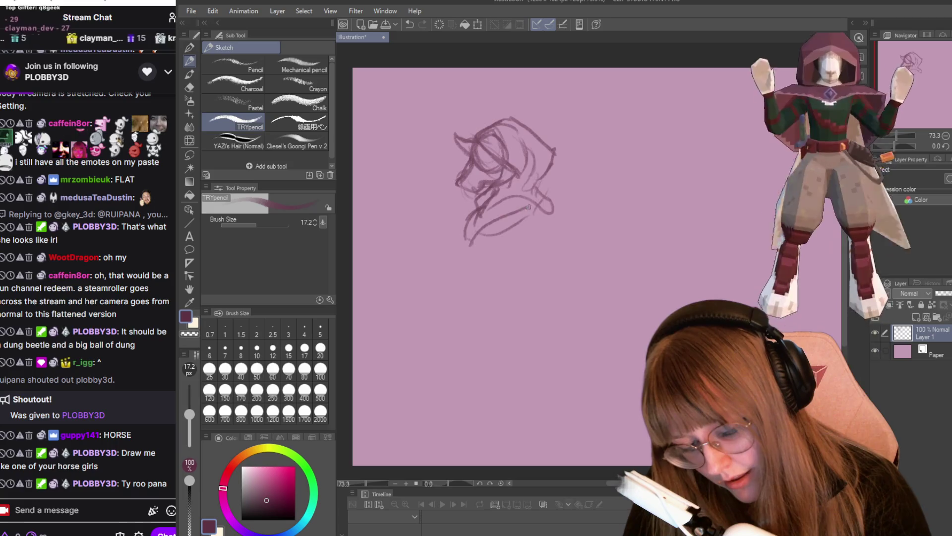
left_click_drag(515, 219, 521, 247)
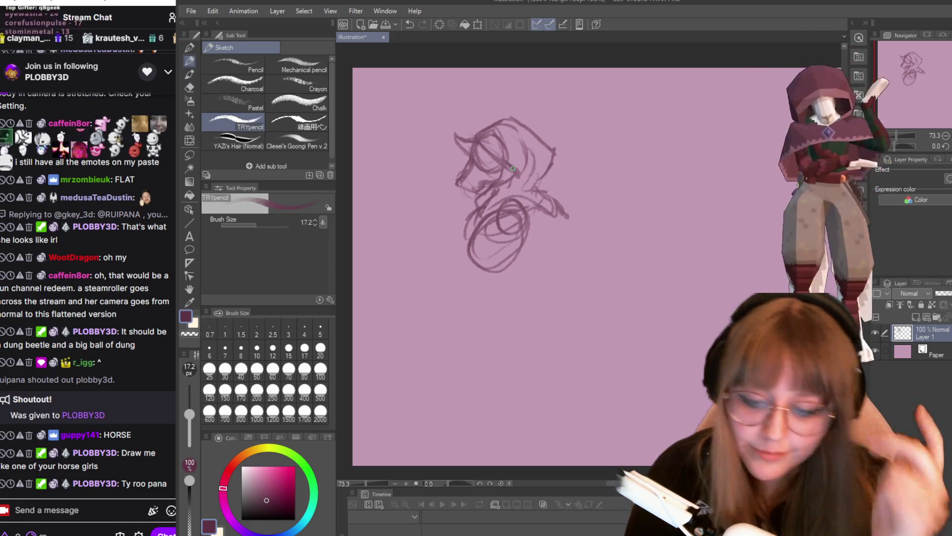
scroll(513, 168, "down", 2)
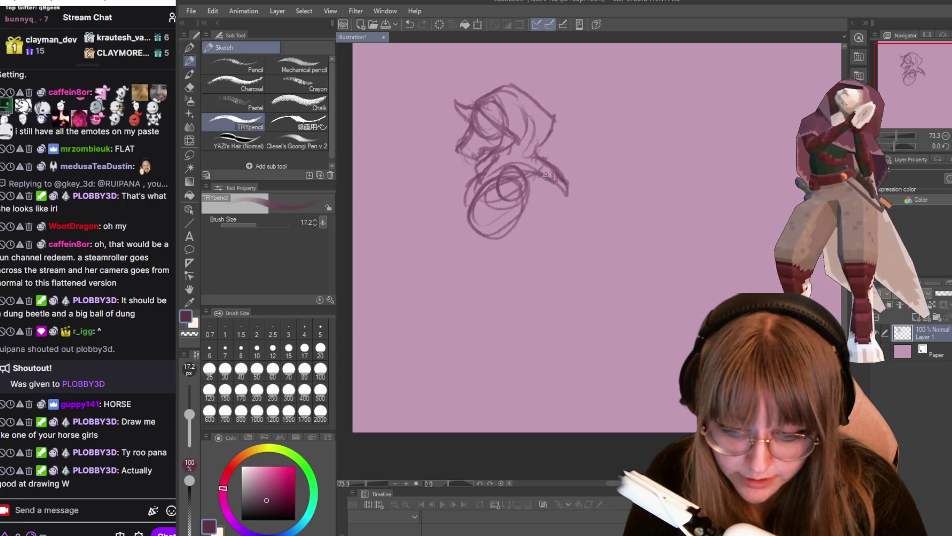
mouse_move(564, 194)
left_mouse_down()
mouse_move(547, 233)
mouse_move(560, 254)
left_mouse_up()
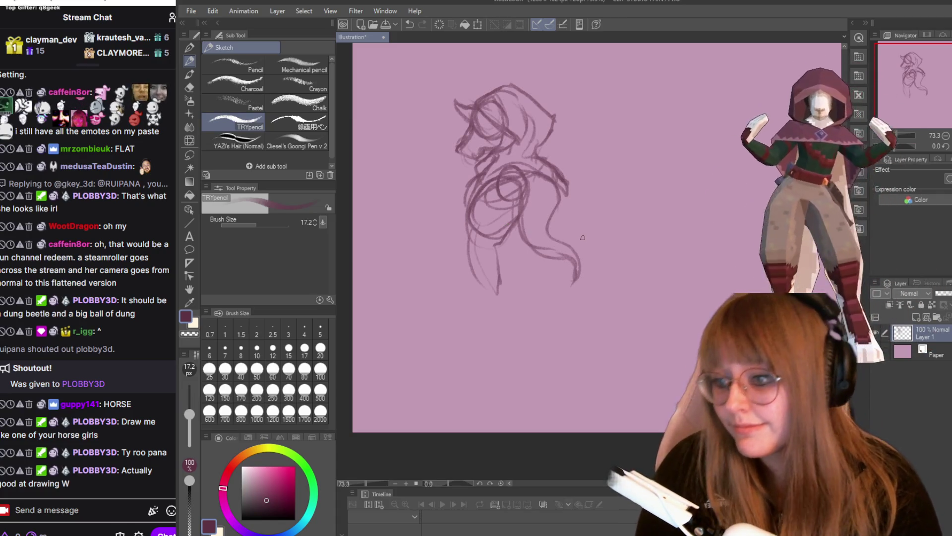
- Strengthen the lower-body lines, darken the neck stroke, and undo the stray arm strokes
left_click_drag(516, 224, 506, 271)
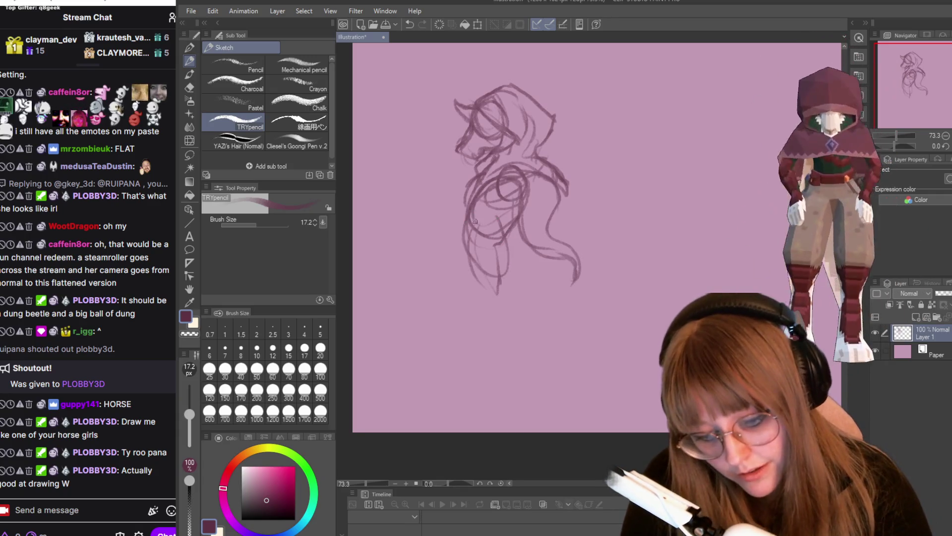
mouse_move(497, 237)
left_mouse_down()
mouse_move(521, 290)
mouse_move(484, 367)
mouse_move(505, 281)
left_mouse_up()
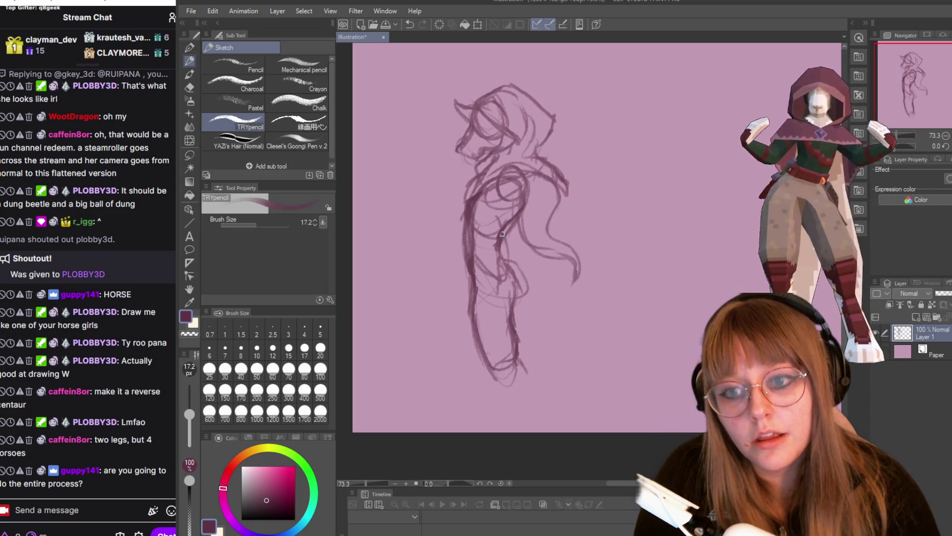
left_click_drag(499, 256, 518, 273)
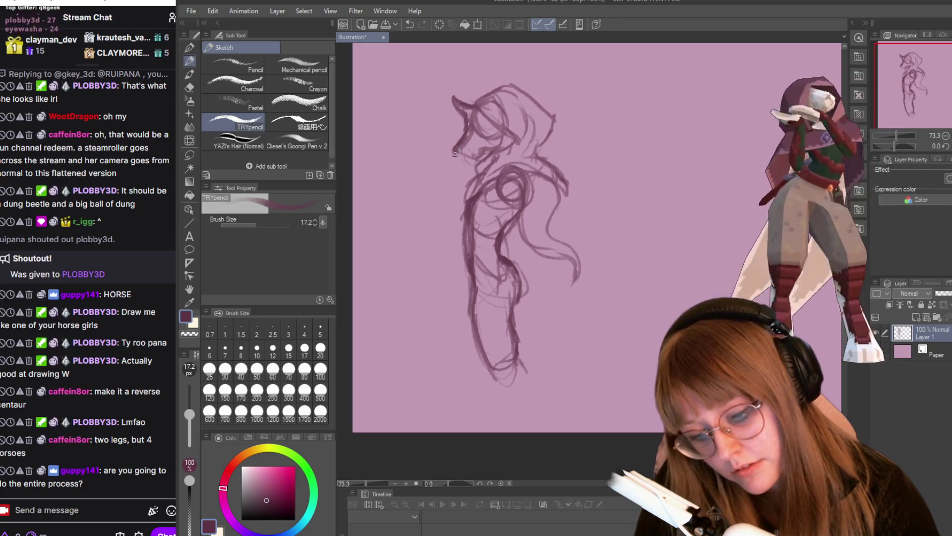
left_click_drag(498, 146, 477, 172)
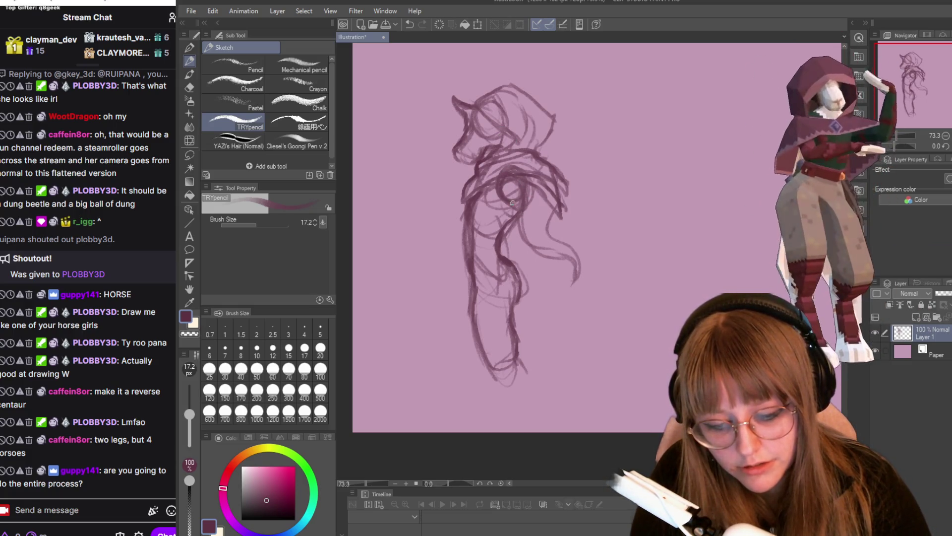
left_click_drag(464, 219, 431, 221)
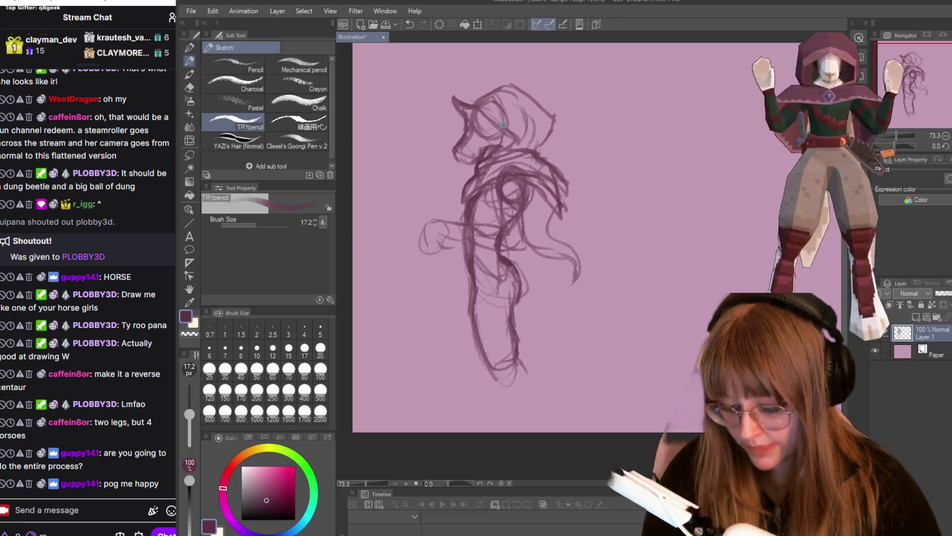
key("ctrl")
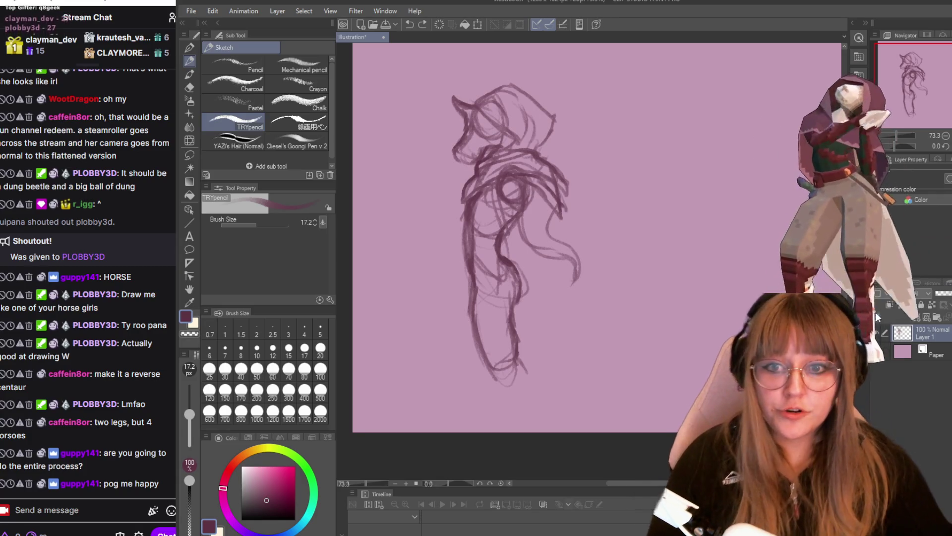
scroll(684, 327, "down", 2)
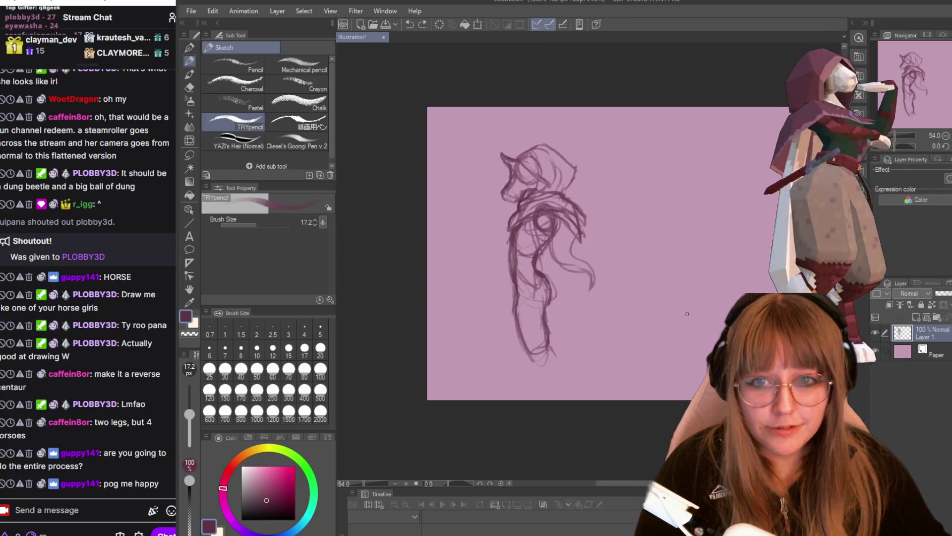
- Lasso-select the whole horse sketch and turn on the canvas rulers
key("m")
left_click_drag(489, 124, 594, 330)
key("ctrl+t")
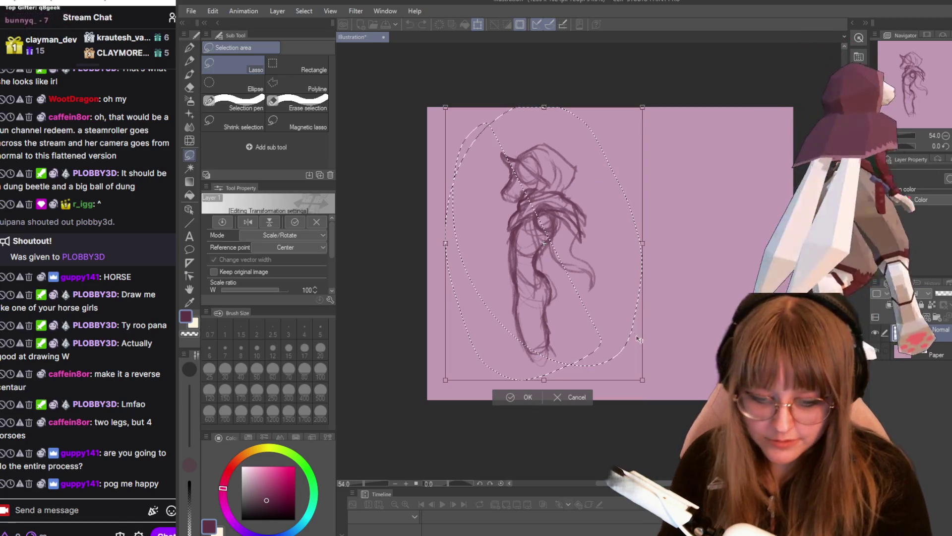
mouse_move(641, 380)
left_mouse_down()
mouse_move(605, 331)
mouse_move(642, 381)
left_mouse_up()
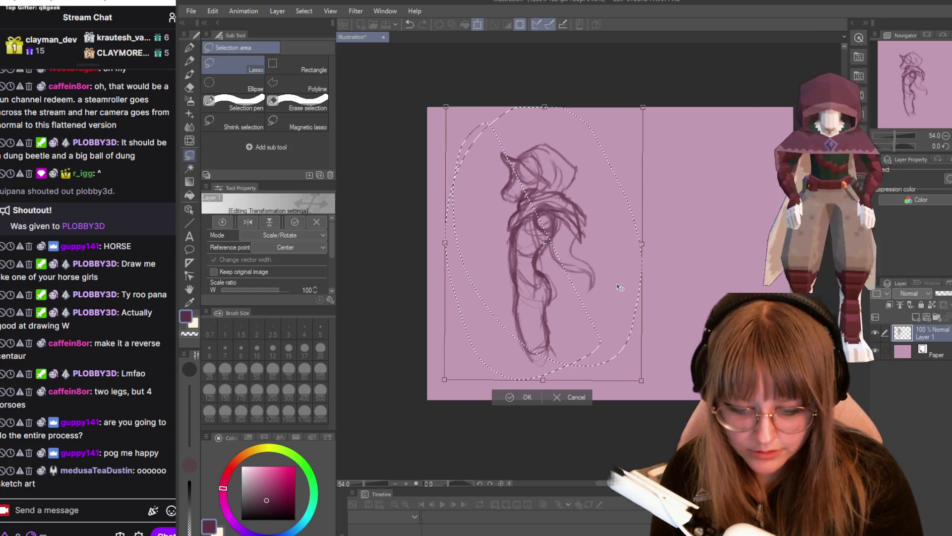
left_click(513, 395)
left_click_drag(555, 113, 558, 109)
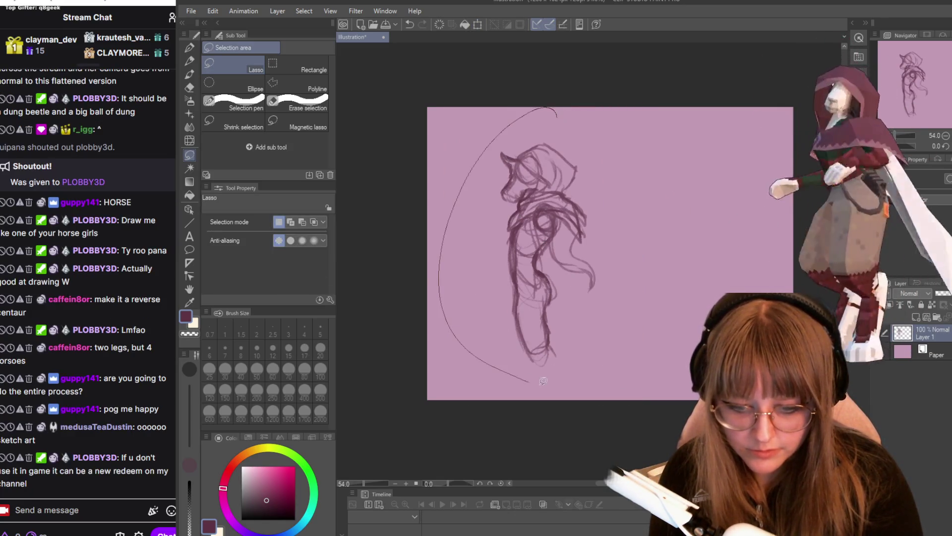
key("ctrl+r")
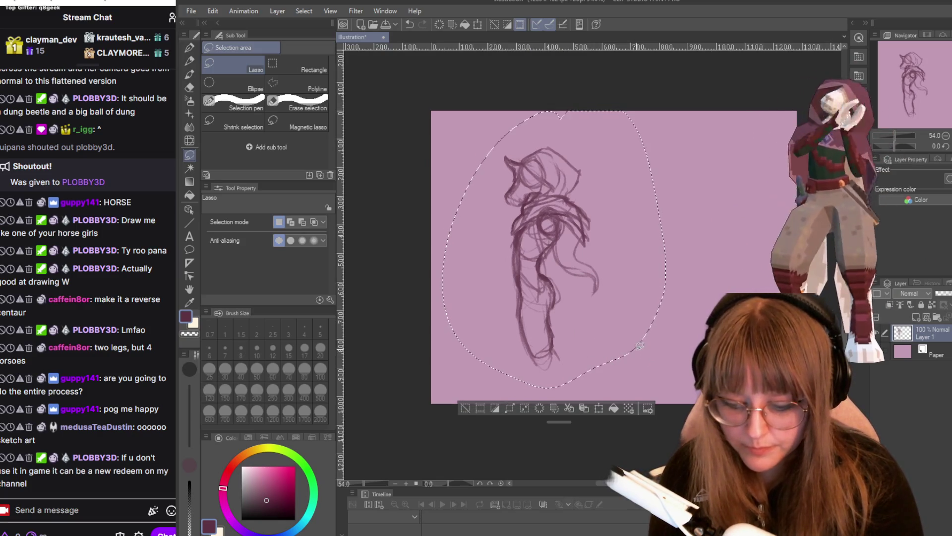
- Scale the selected sketch to 84%, move it up-left, and deselect
key("ctrl+t")
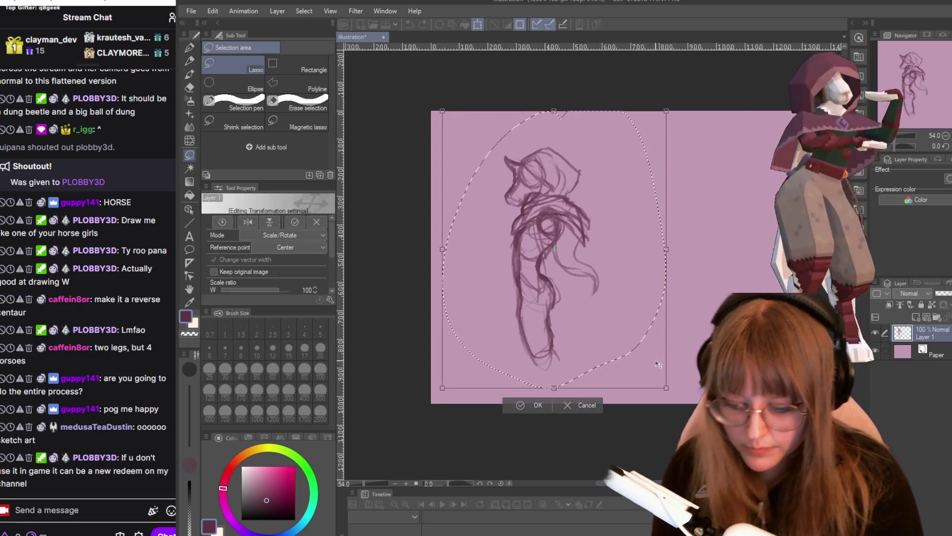
left_click_drag(666, 387, 634, 346)
left_click_drag(547, 226, 512, 204)
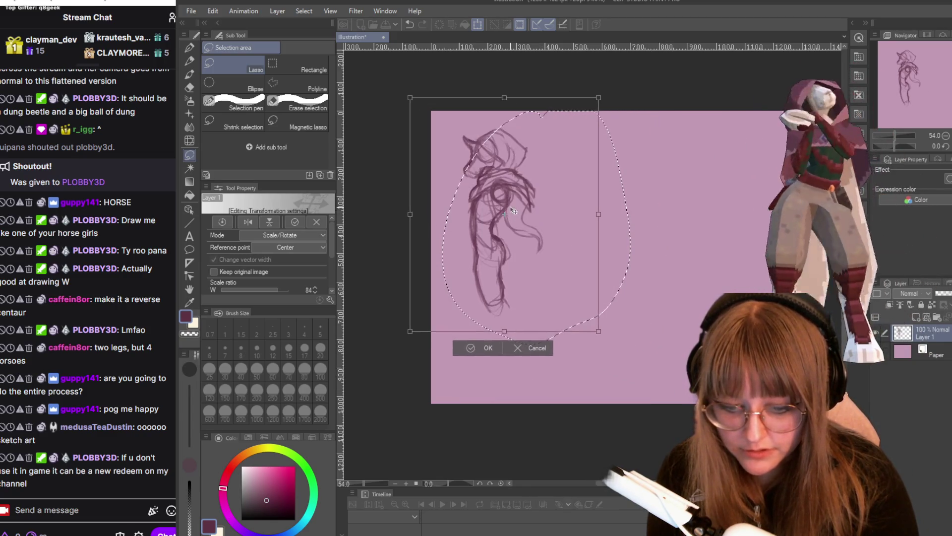
key("Return")
key("ctrl+d")
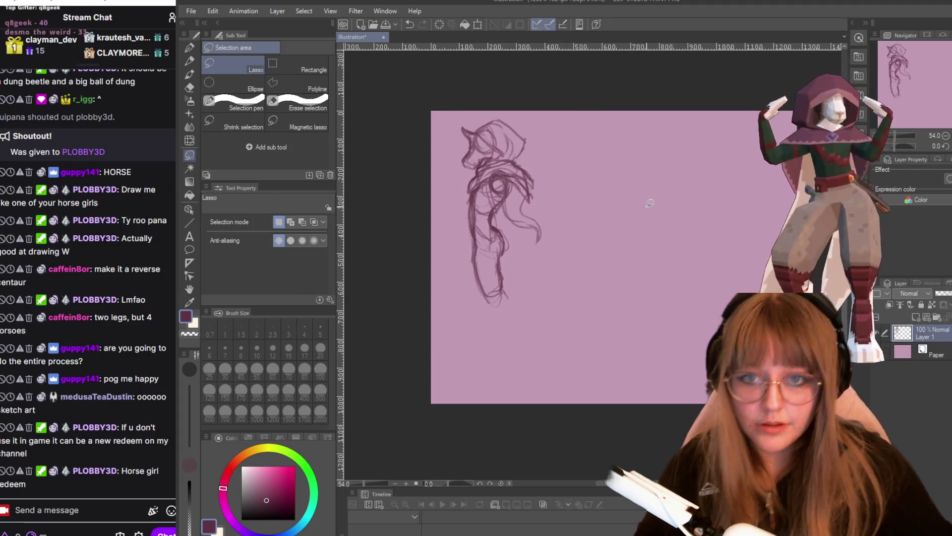
scroll(577, 213, "up", 1)
- With the TRYpencil, extend the figure's leg lines down toward the feet
scroll(644, 243, "up", 1)
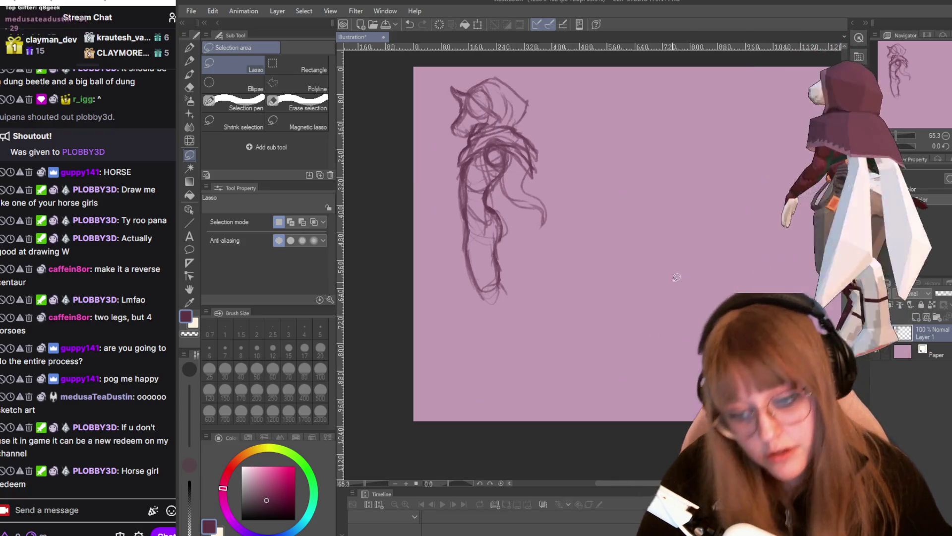
key("p")
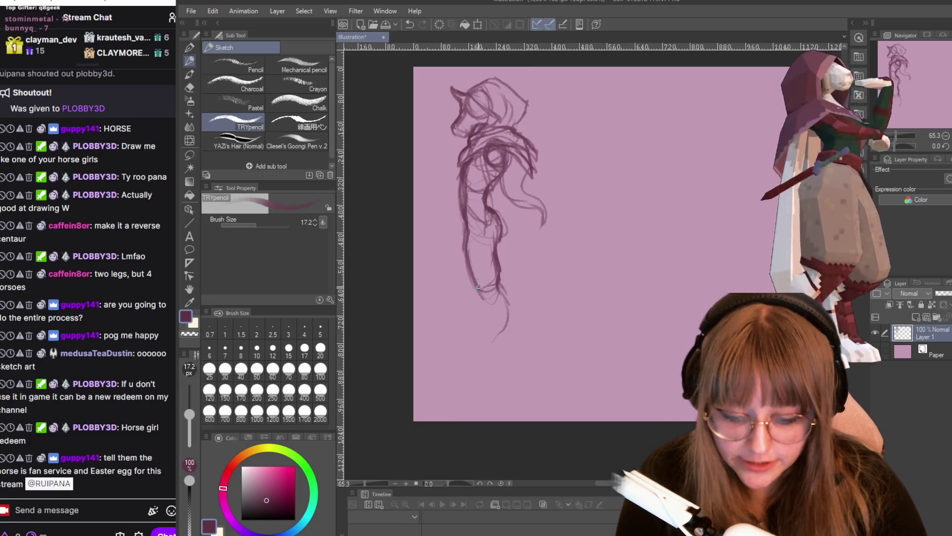
left_click_drag(493, 342, 491, 366)
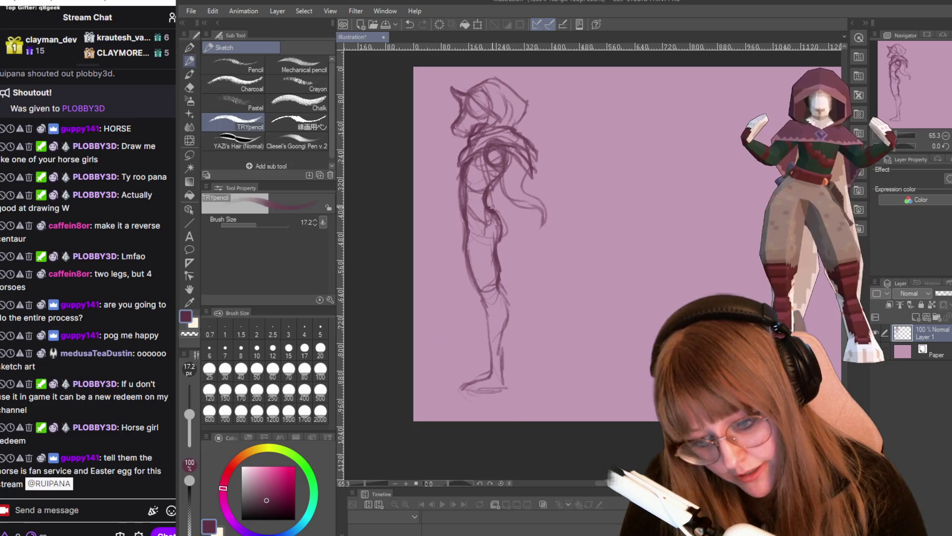
mouse_move(524, 226)
left_mouse_down()
mouse_move(539, 258)
mouse_move(524, 294)
mouse_move(536, 363)
left_mouse_up()
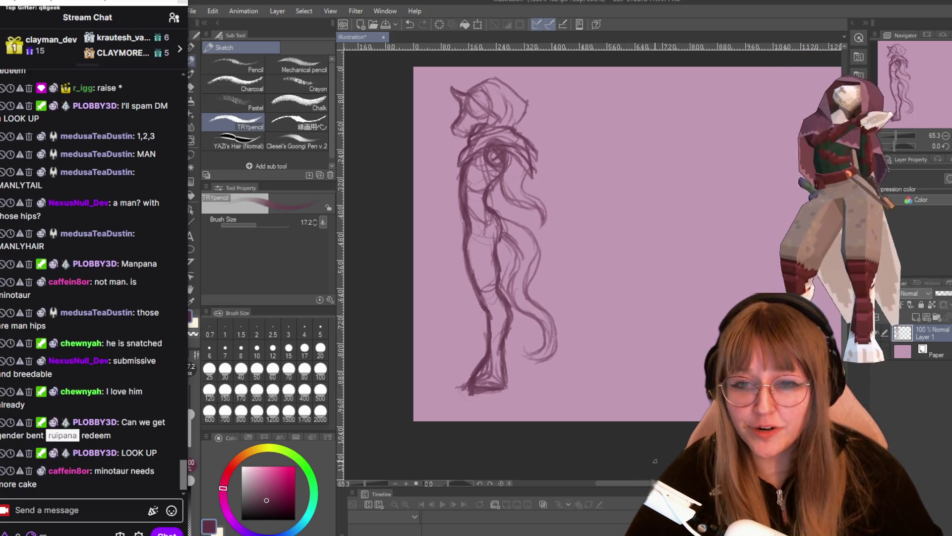
- Refine the legs, draw the hooves, and add a long wavy tail curving behind the figure
scroll(669, 233, "down", 1)
- Erase the heavy strokes around the figure's feet and lower legs
scroll(669, 232, "up", 1)
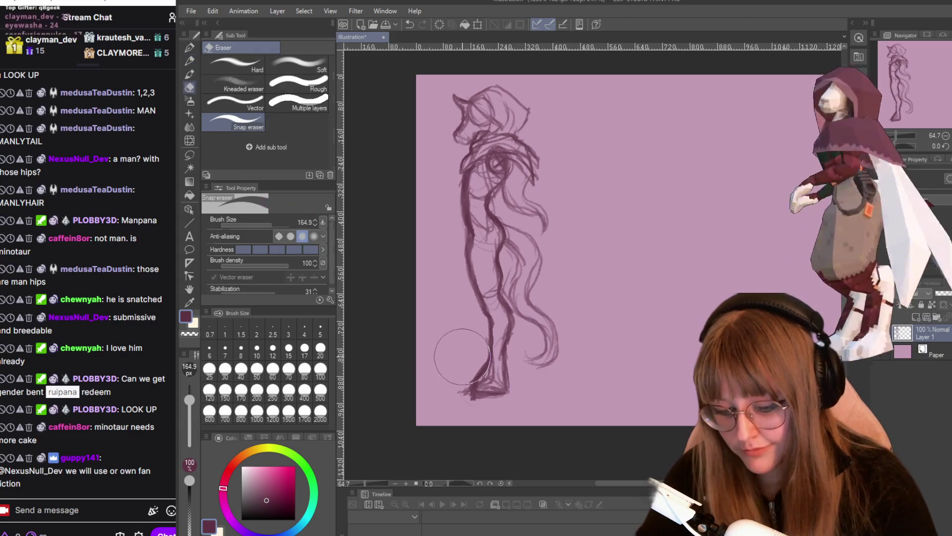
key("e")
left_click_drag(446, 387, 476, 396)
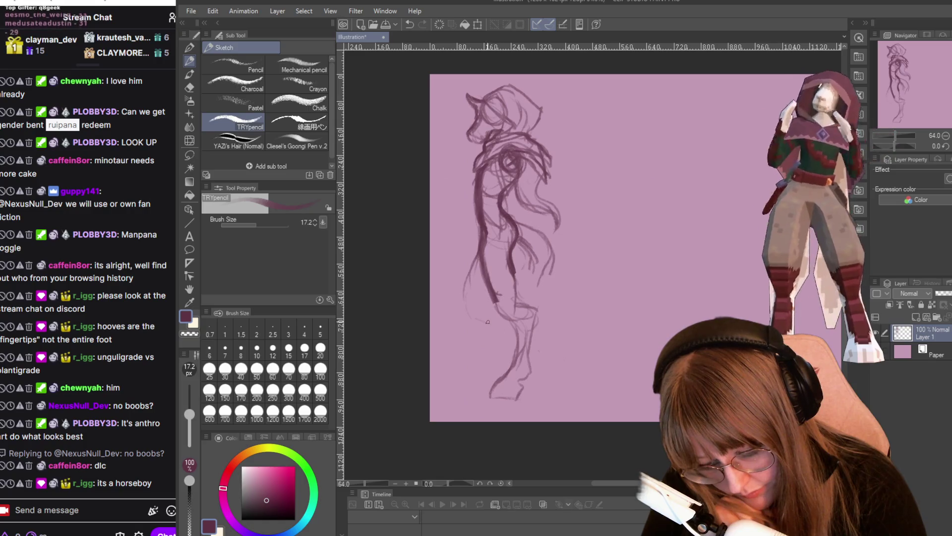
- Redraw the lower leg down to a hooved foot near the canvas bottom, zoomed in
left_click_drag(486, 325, 468, 370)
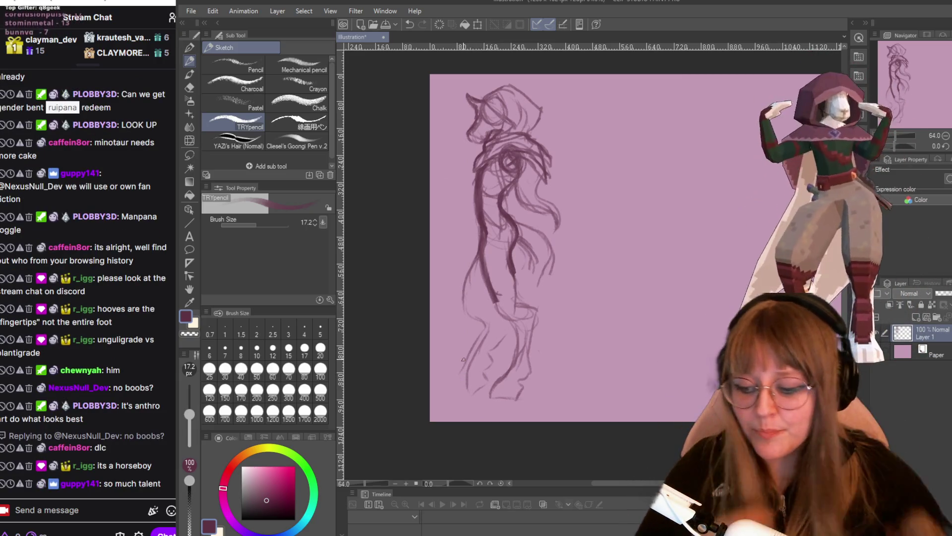
scroll(587, 391, "up", 1)
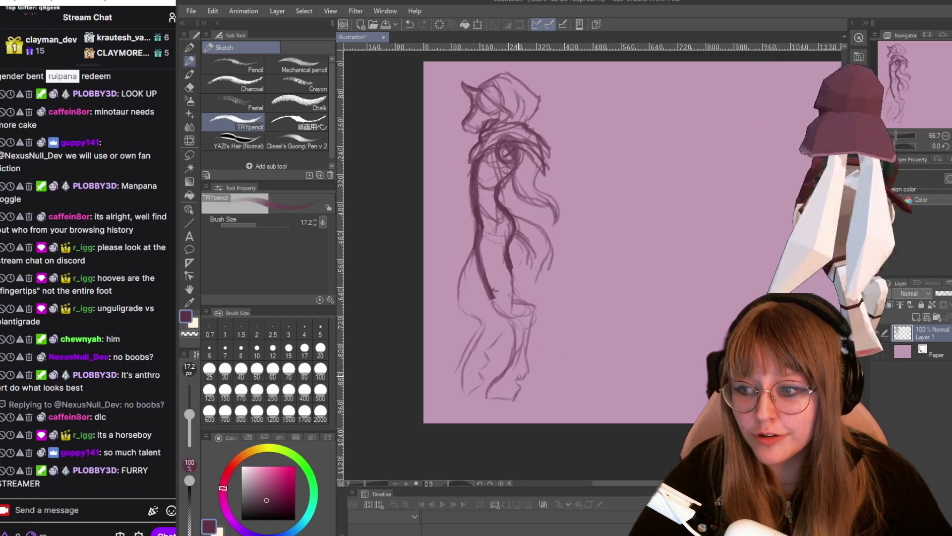
scroll(510, 467, "up", 1)
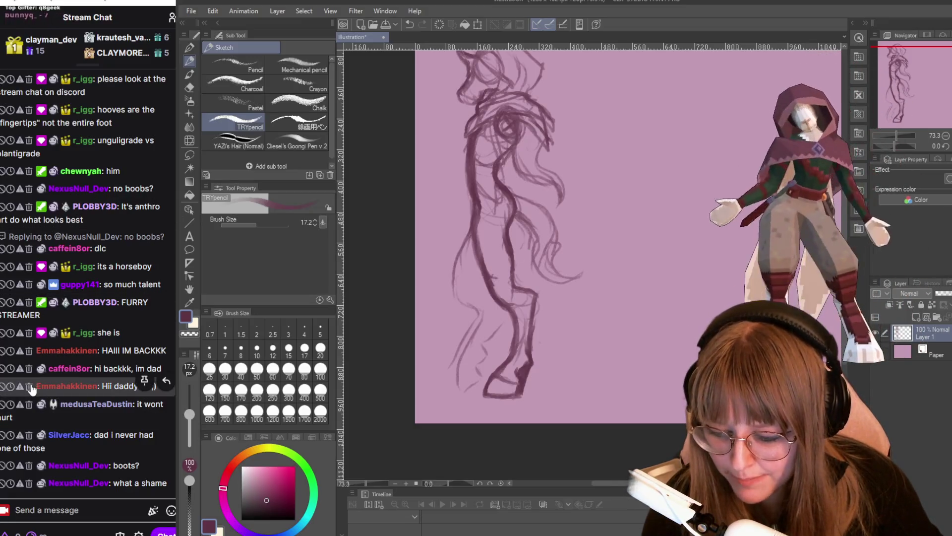
- Delete two chat messages from the same viewer and switch to the G-pen inking brush
left_click(29, 386)
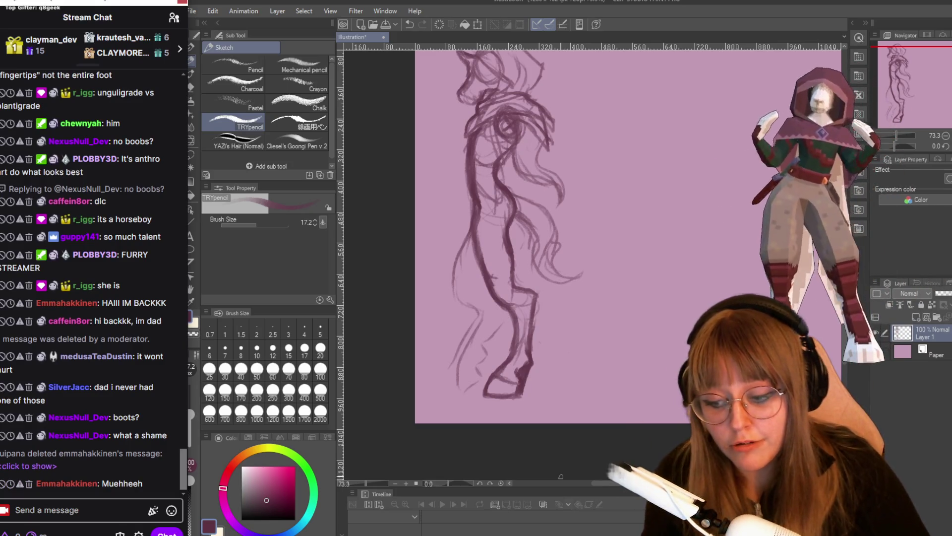
left_click(28, 484)
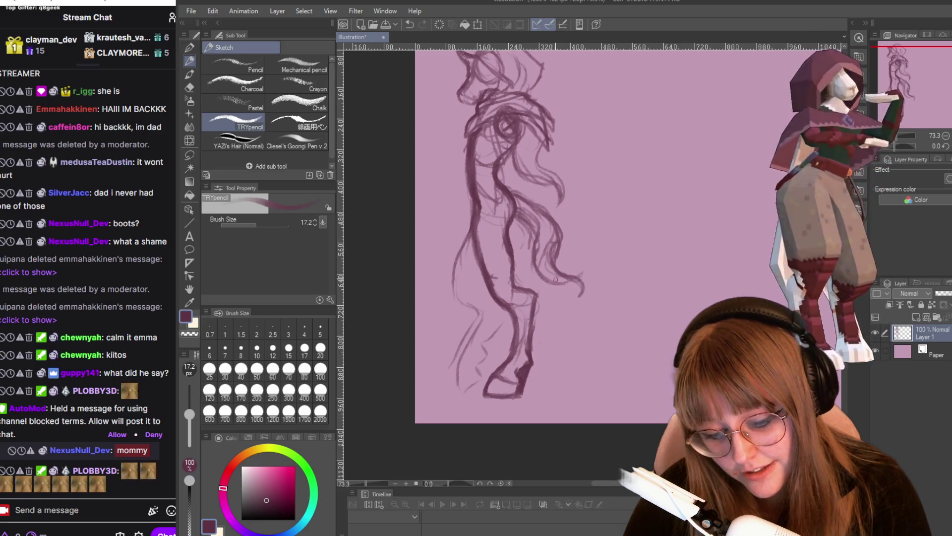
key("p")
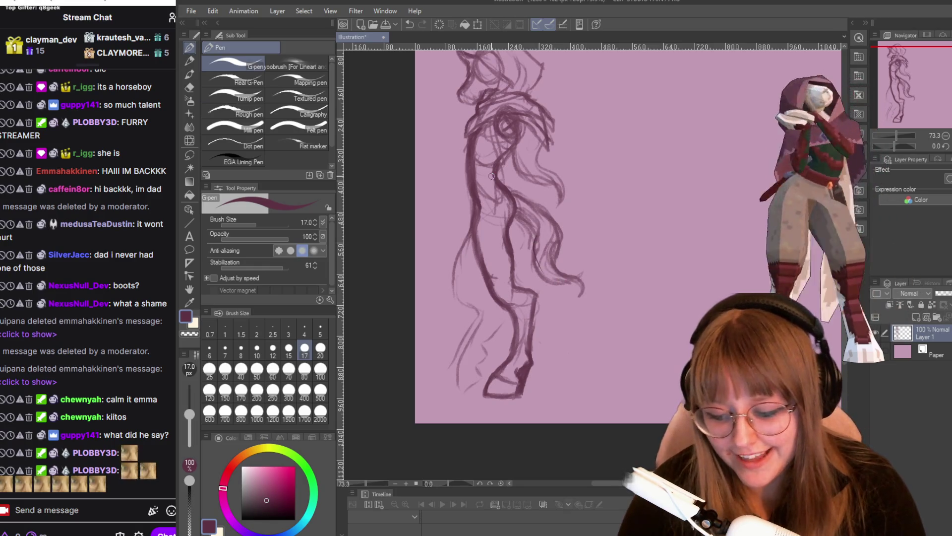
- Return to the TRYpencil sketch brush and add a stroke along the tail's underside
key("p")
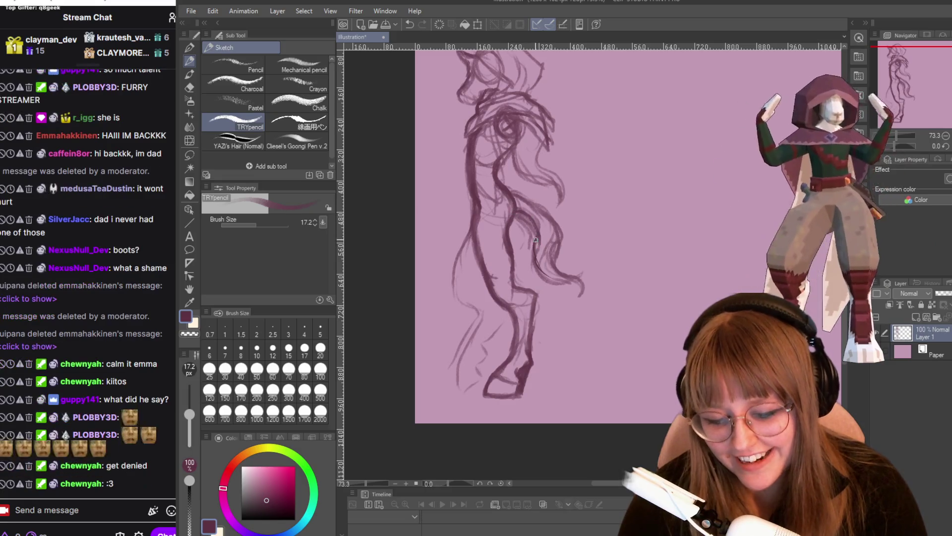
left_click_drag(546, 280, 576, 286)
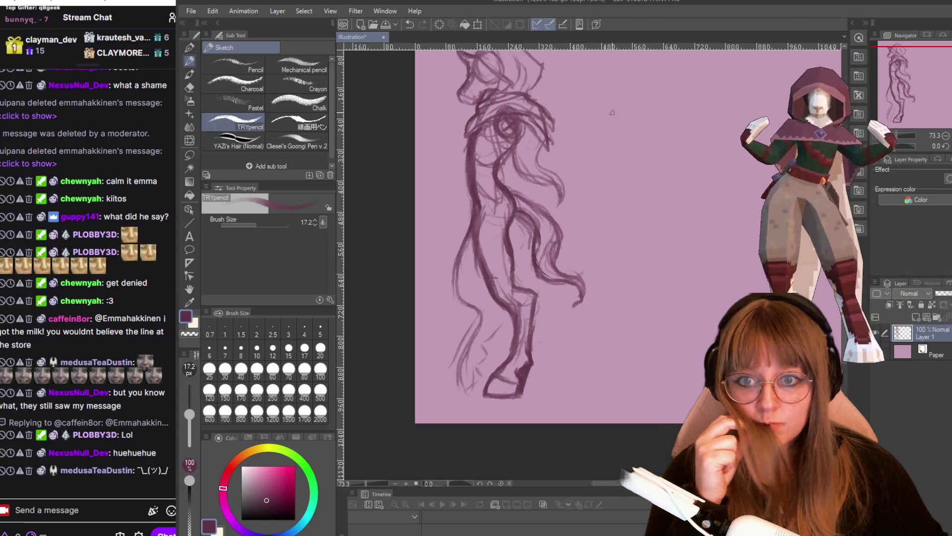
- Zoom from 60% to 133.1% onto the horse figure's head and hood
scroll(654, 194, "down", 2)
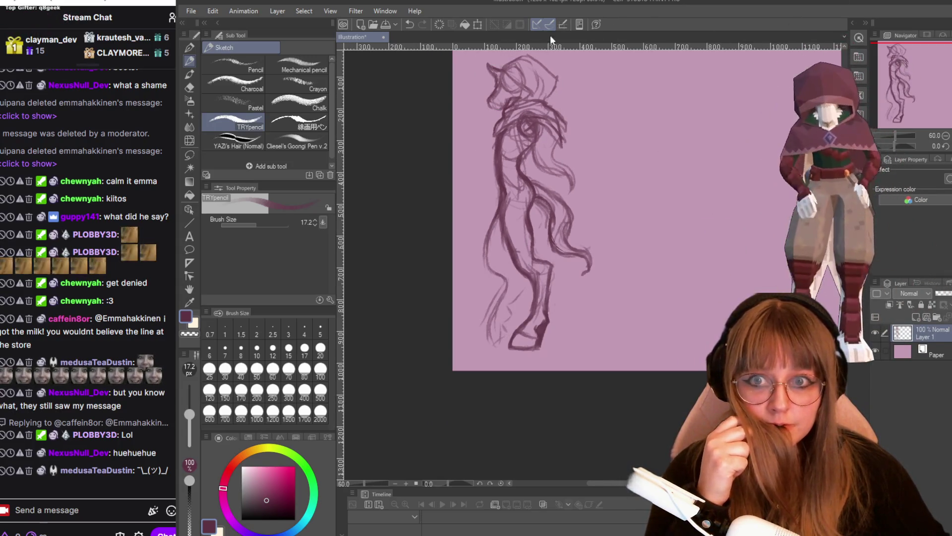
scroll(452, 77, "up", 1)
scroll(556, 75, "up", 1)
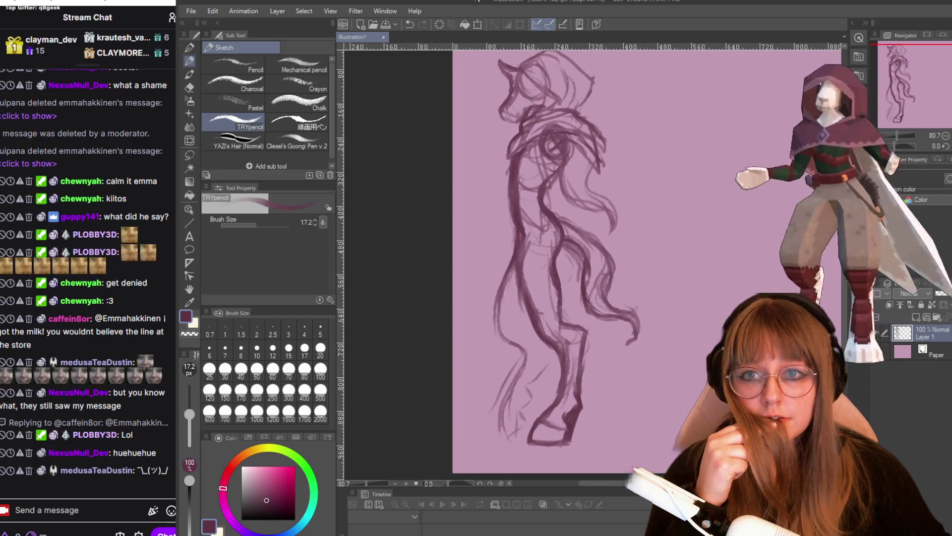
scroll(555, 74, "up", 1)
scroll(555, 75, "up", 1)
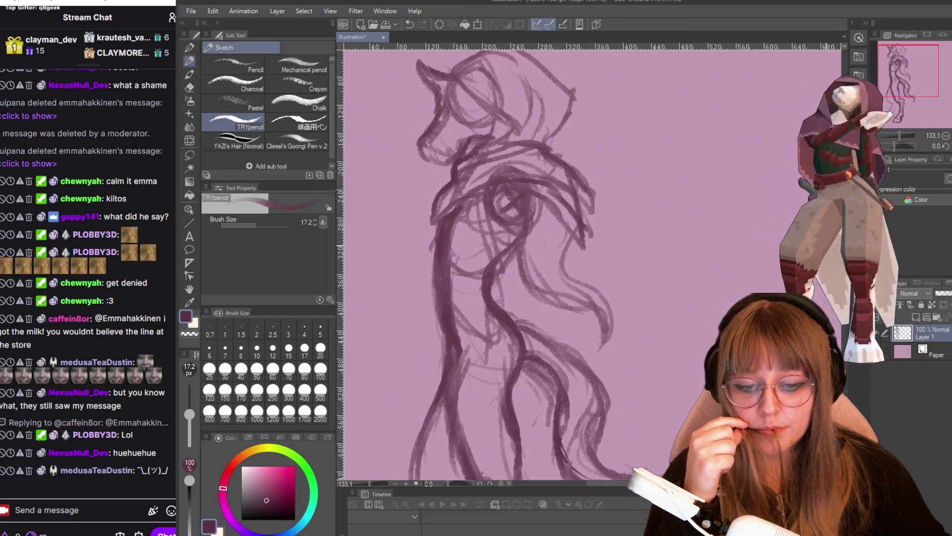
scroll(590, 263, "up", 3)
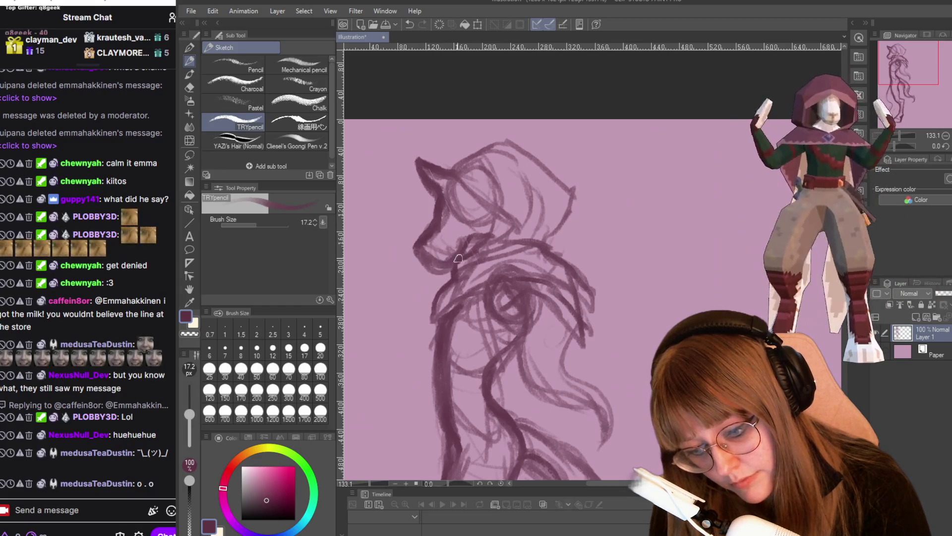
- Strengthen the line across the horse's head, trace the hood outline, and extend the head line downward
left_click_drag(456, 173, 504, 221)
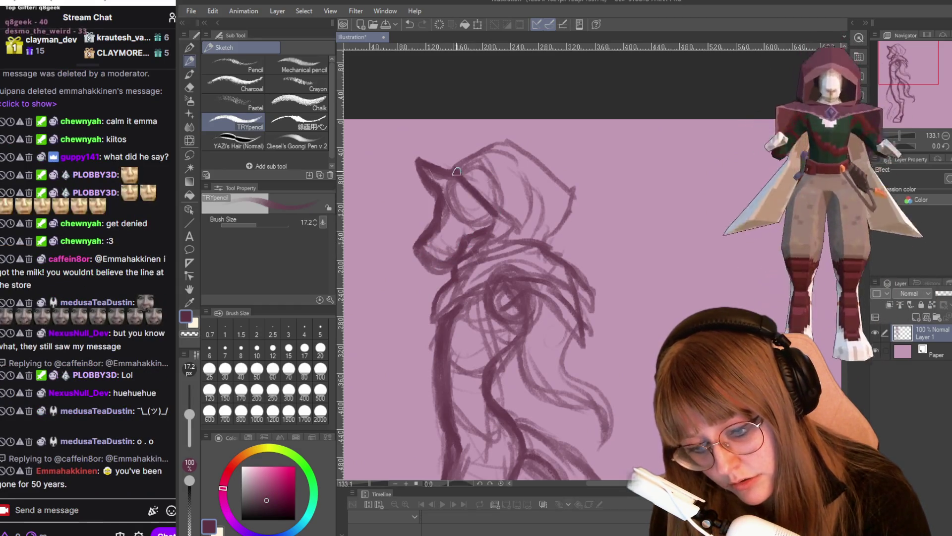
left_click_drag(504, 138, 553, 238)
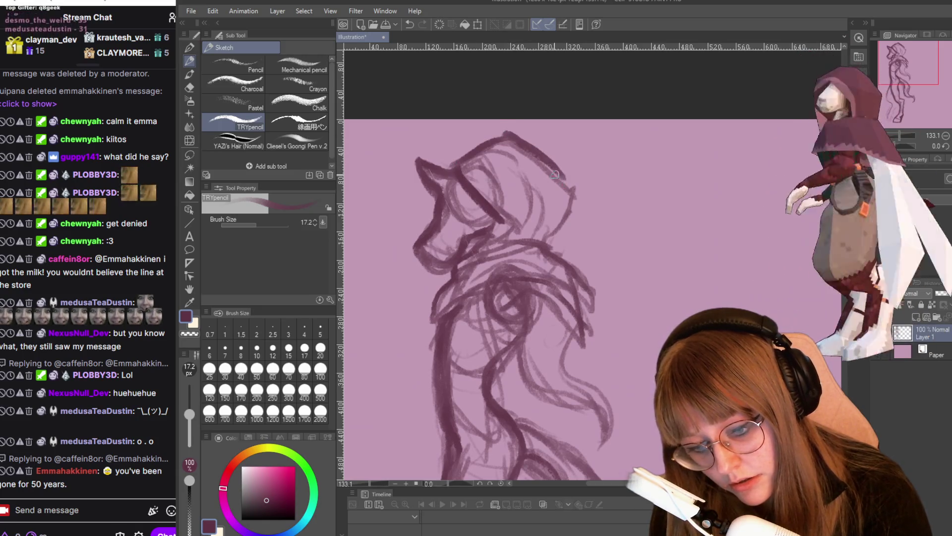
left_click_drag(504, 219, 496, 238)
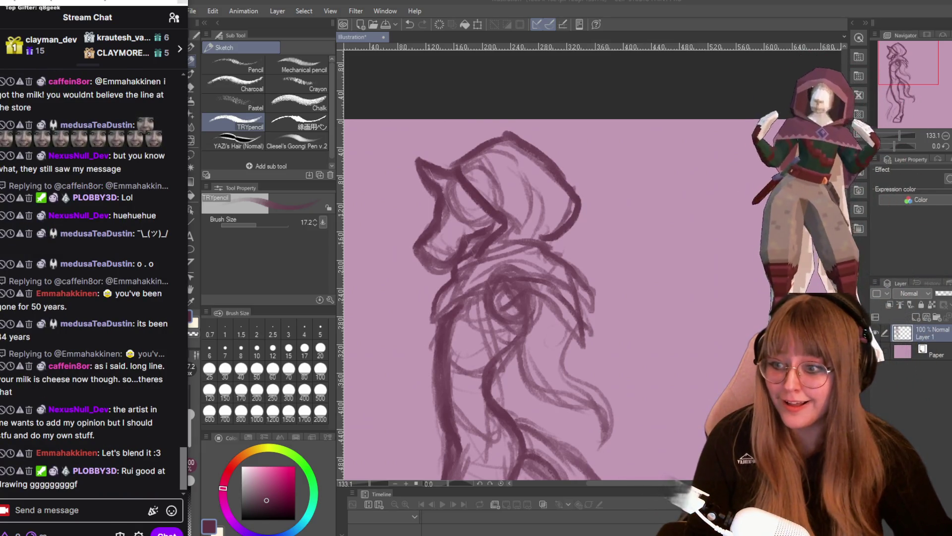
- Post 'MYIC MUTE OFF' in the stream chat
type("MY")
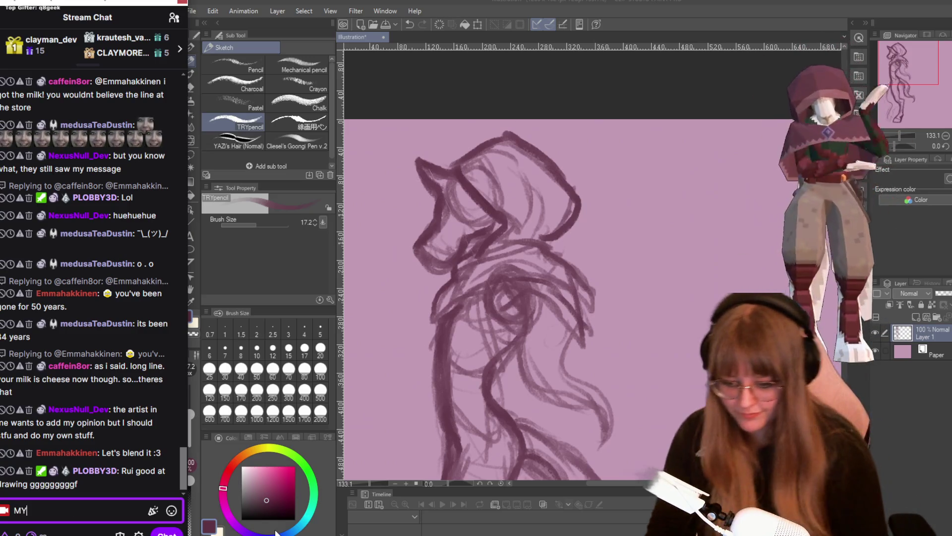
type(" MIC MUTE WONt TOGGLE")
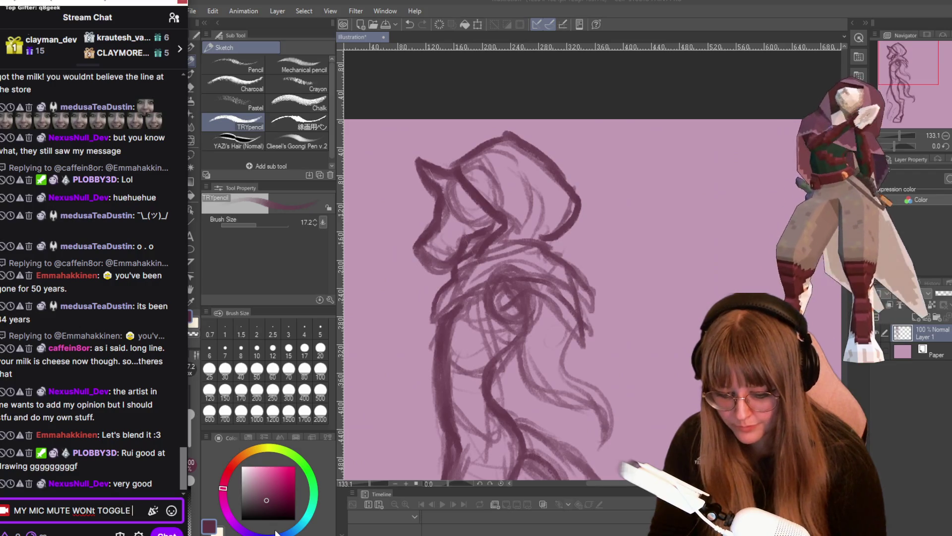
type(" OFF")
key("Return")
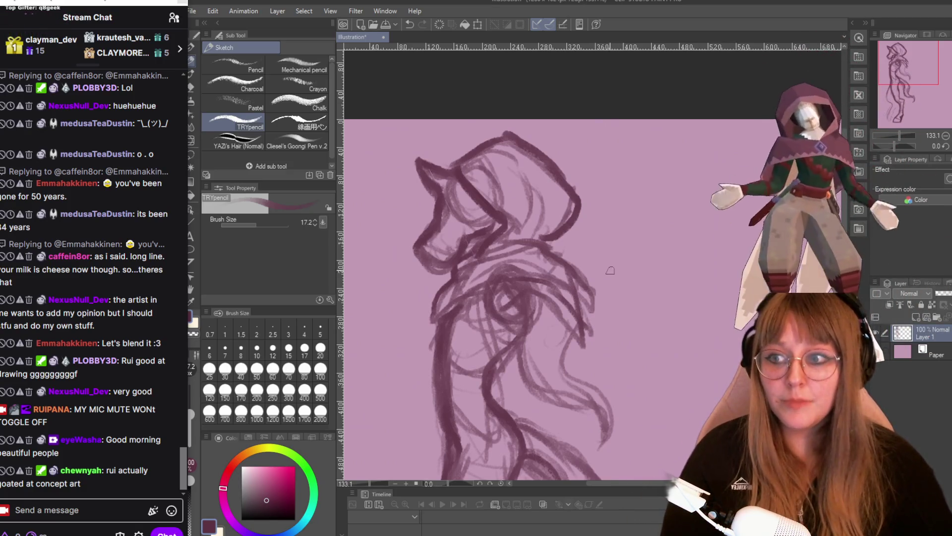
- Zoom out and pan so the whole side-view horse figure, lower legs included, is visible
scroll(610, 270, "down", 1)
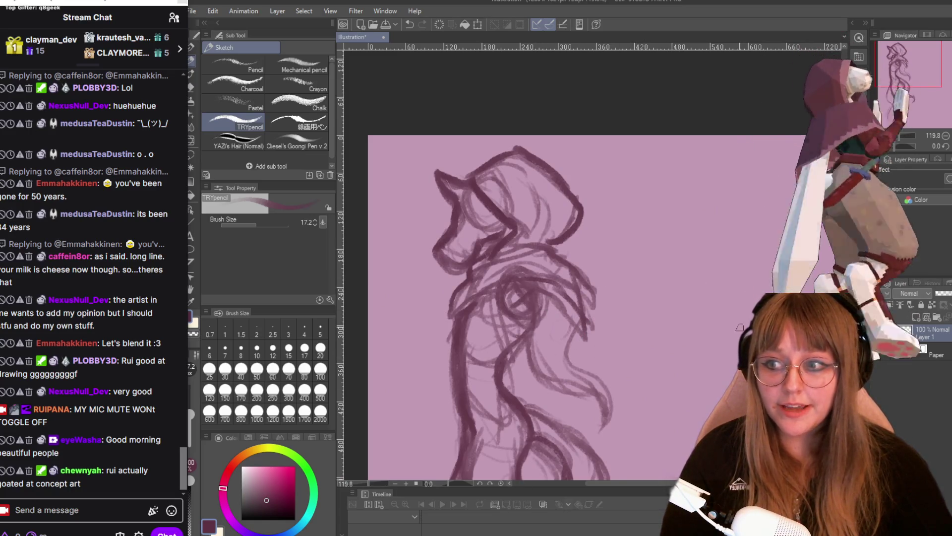
left_click_drag(901, 136, 898, 144)
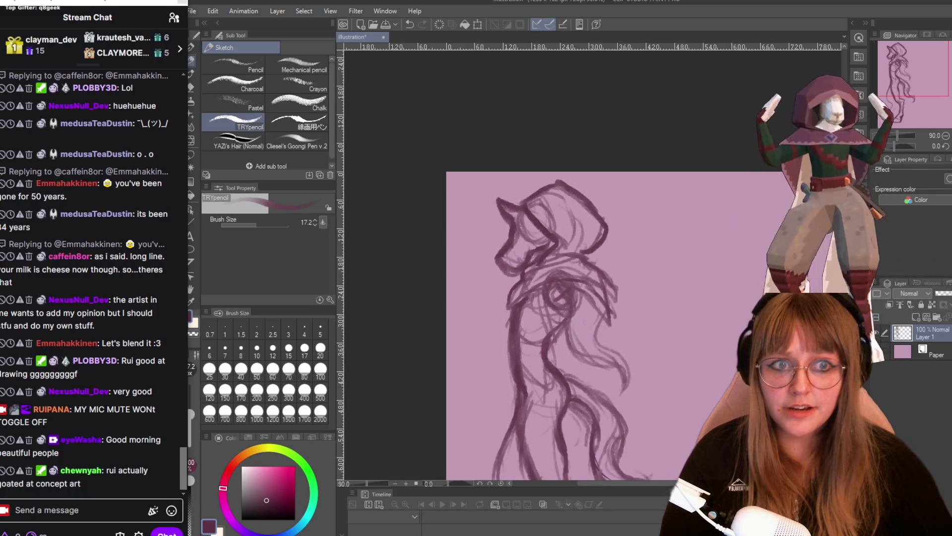
scroll(697, 267, "down", 1)
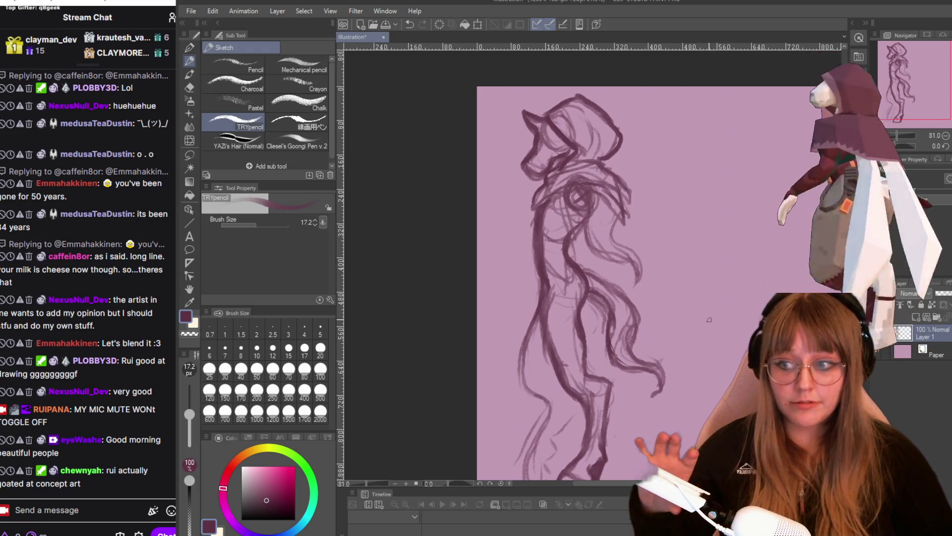
scroll(683, 362, "down", 1)
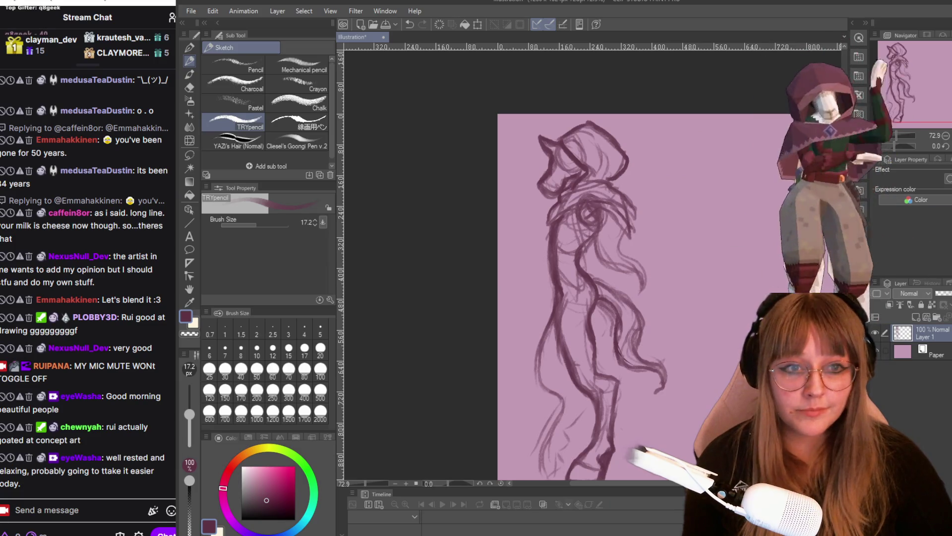
left_click_drag(558, 366, 559, 301)
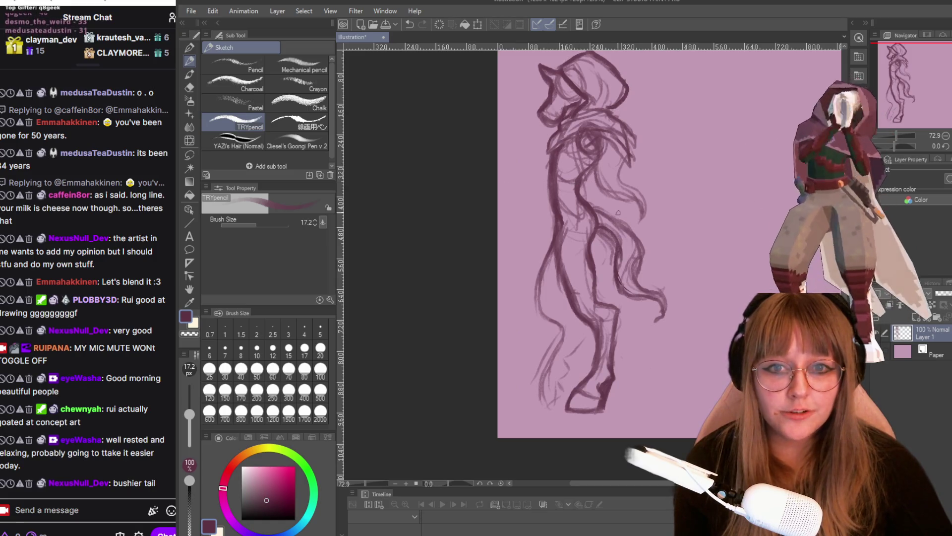
scroll(545, 242, "up", 1)
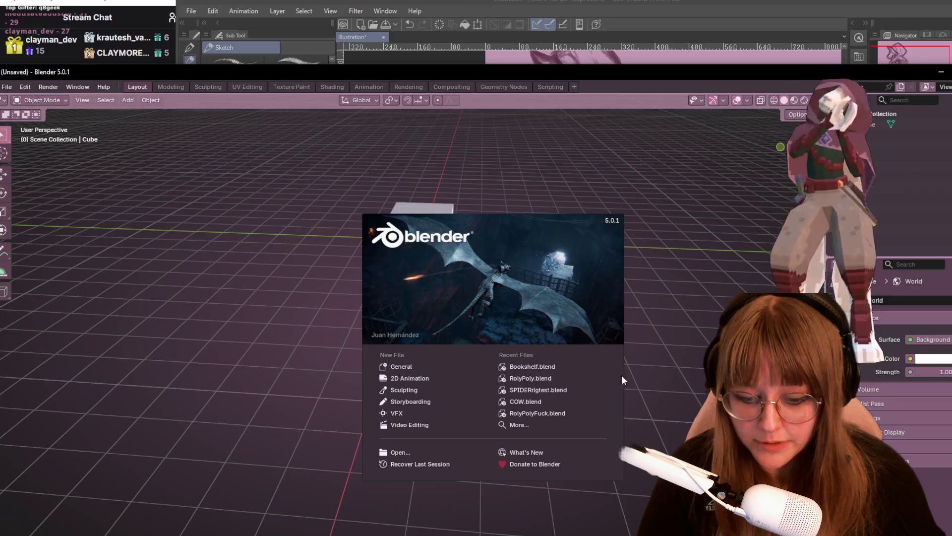
- Open COW.blend from Recent Files and frame the character model in the viewport
left_click(534, 402)
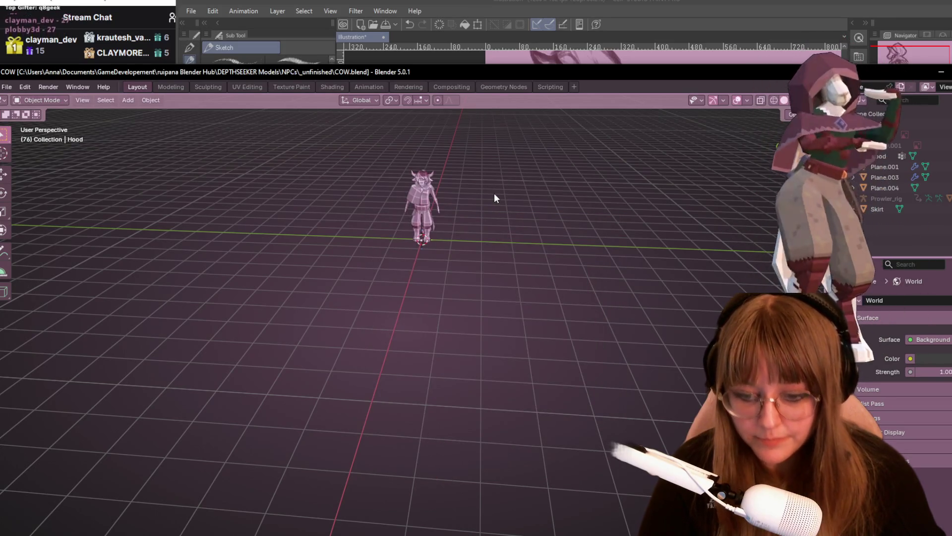
scroll(494, 198, "up", 3)
mouse_move(249, 75)
left_mouse_down()
mouse_move(284, 49)
mouse_move(452, 23)
left_mouse_up()
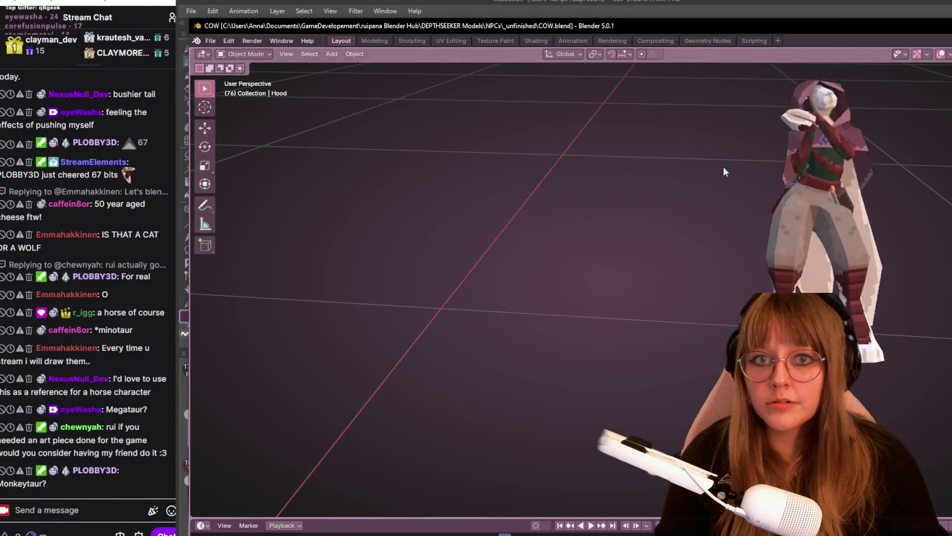
key("Home")
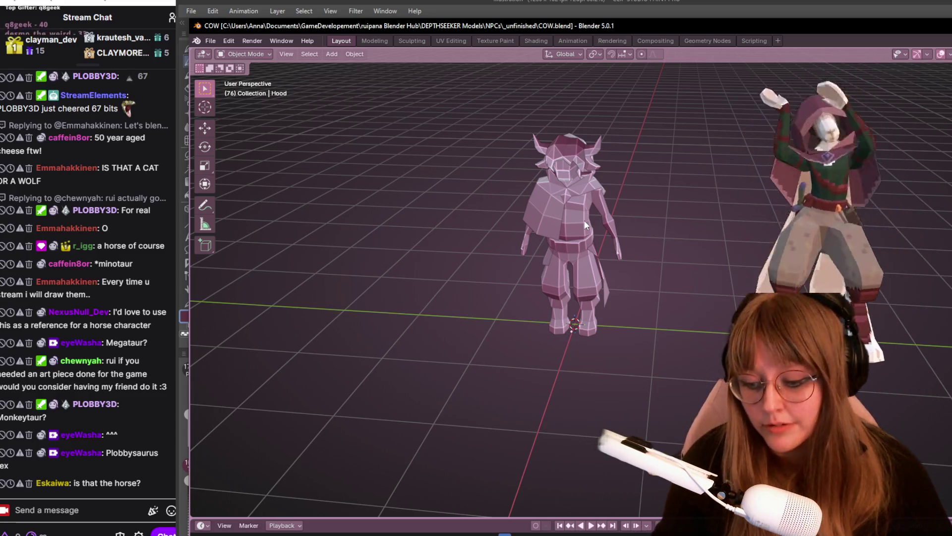
- Make Plane.001 active, orbit to side and rear three-quarter views, then close Blender
scroll(660, 144, "up", 3)
left_click_drag(597, 168, 555, 196)
left_click(567, 153)
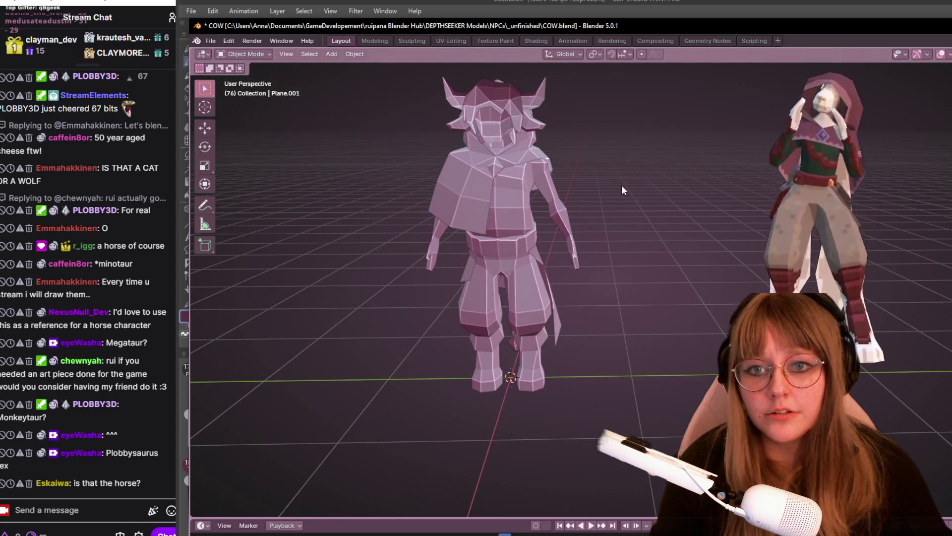
left_click_drag(622, 187, 729, 176)
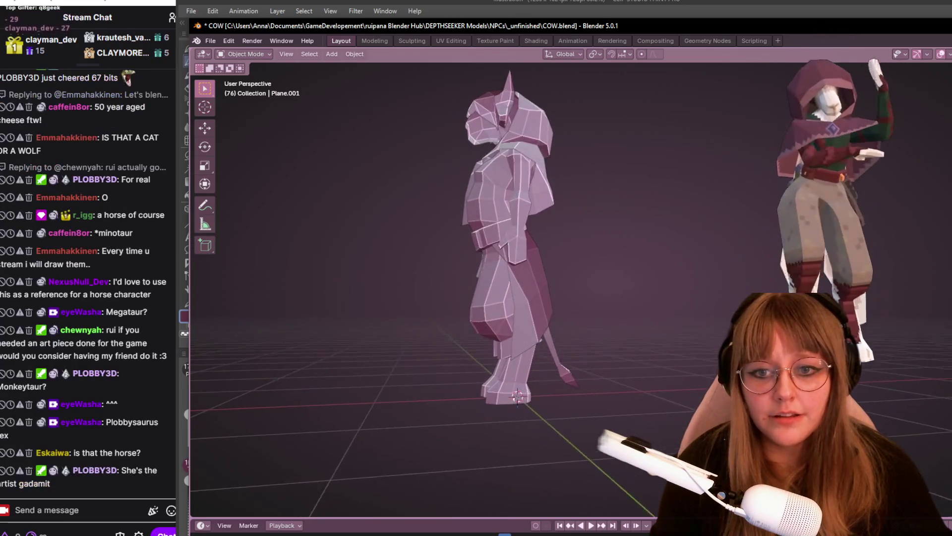
mouse_move(263, 247)
left_mouse_down()
mouse_move(498, 195)
mouse_move(627, 224)
mouse_move(746, 170)
mouse_move(396, 263)
mouse_move(623, 255)
mouse_move(630, 244)
mouse_move(633, 257)
mouse_move(567, 183)
left_mouse_up()
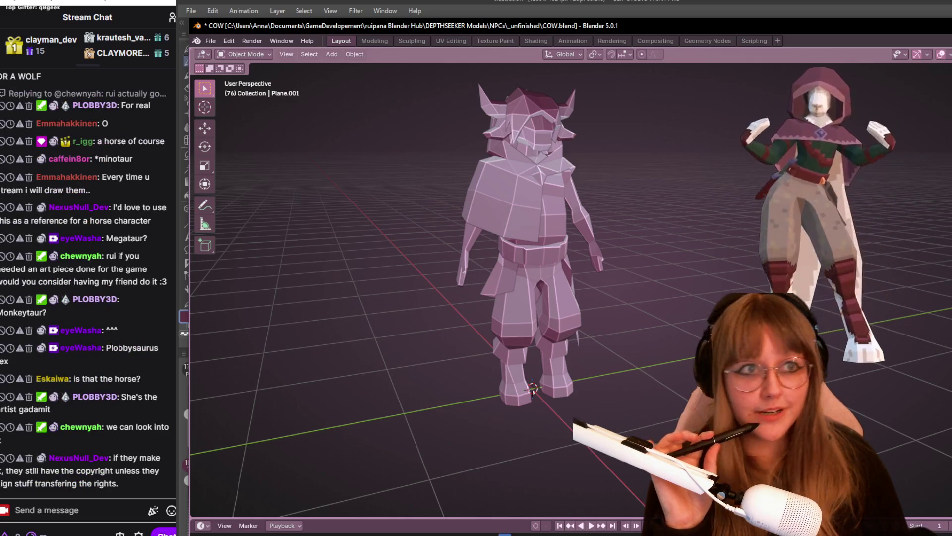
left_click_drag(906, 26, 689, 51)
left_click(950, 53)
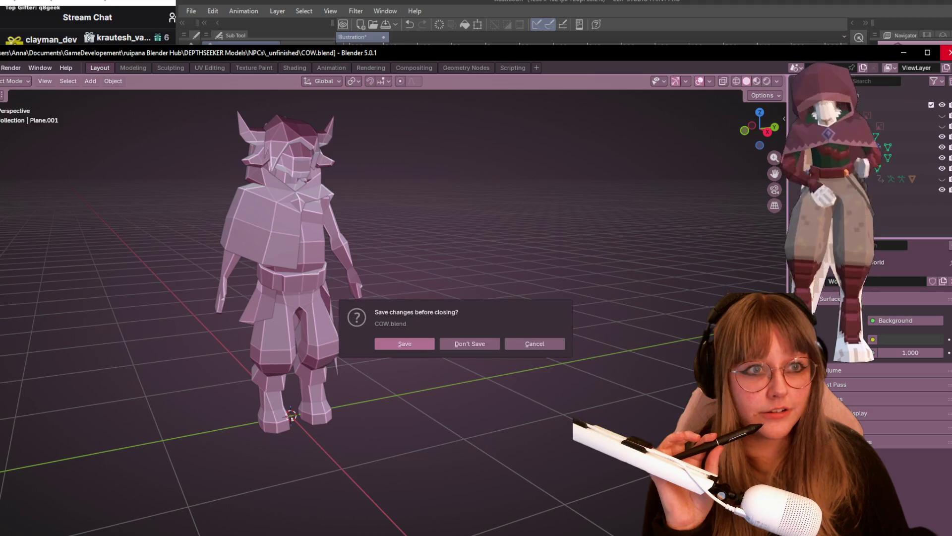
- Answer Blender's save prompt to finish closing it, then readjust the Clip Studio canvas view
left_click(411, 345)
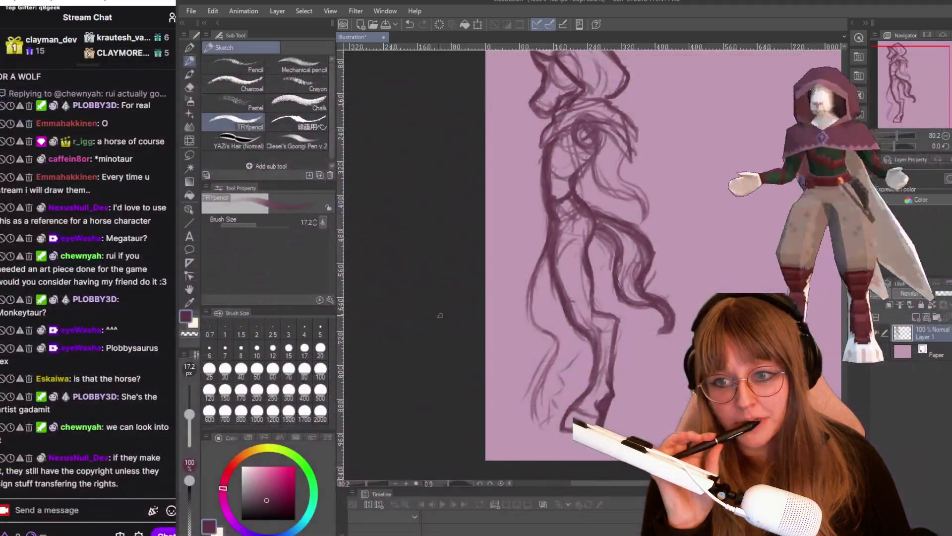
scroll(674, 256, "down", 2)
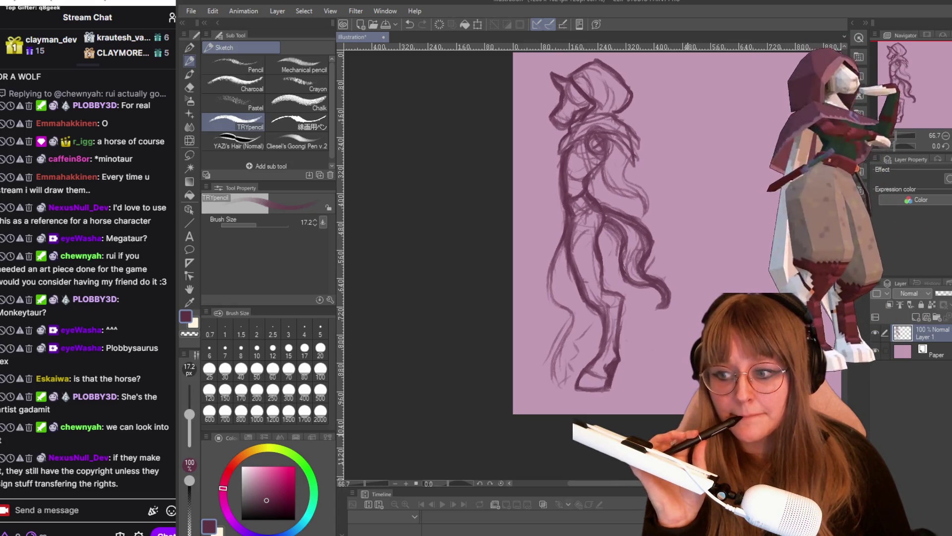
mouse_move(596, 484)
left_mouse_down()
mouse_move(624, 489)
mouse_move(628, 341)
left_mouse_up()
left_click_drag(532, 119, 696, 183)
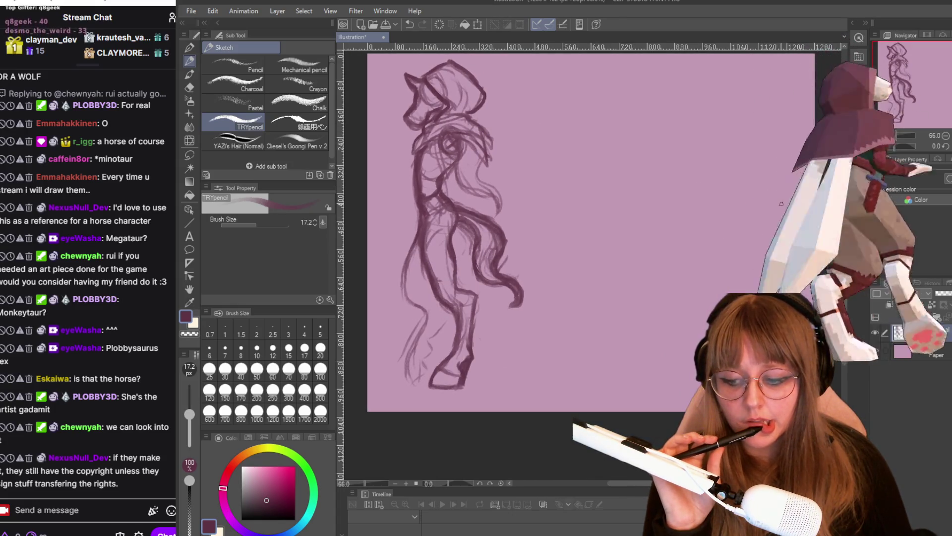
scroll(590, 248, "up", 2)
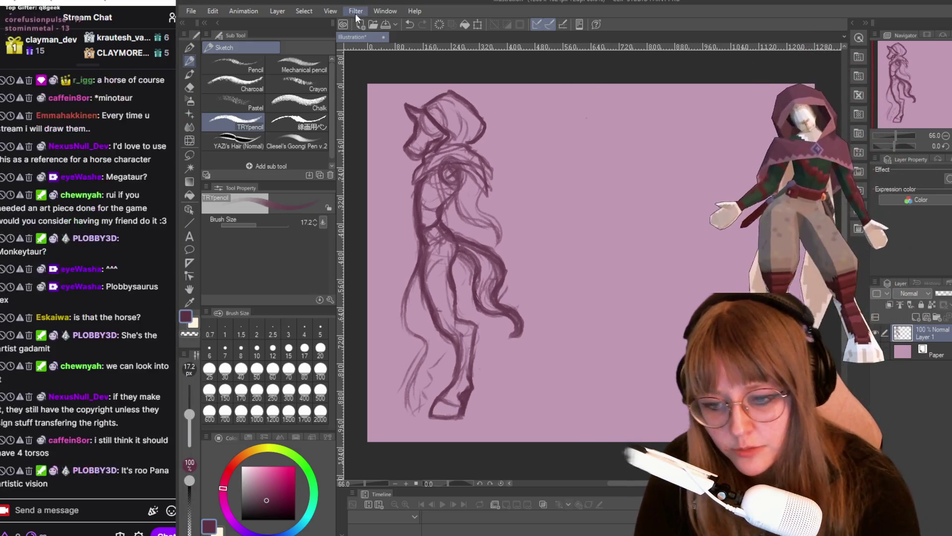
- Show the grid over the canvas and mark where the new front-view head goes
left_click(331, 11)
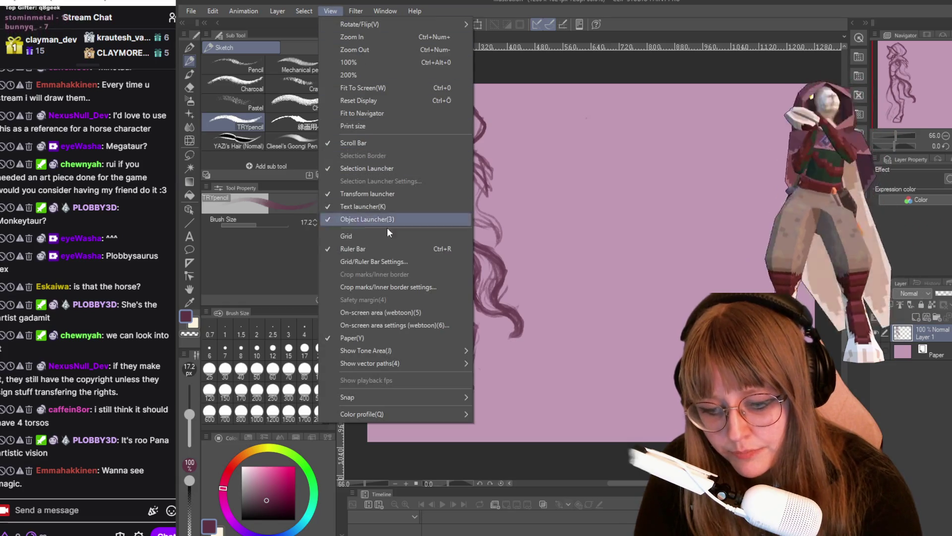
left_click(375, 227)
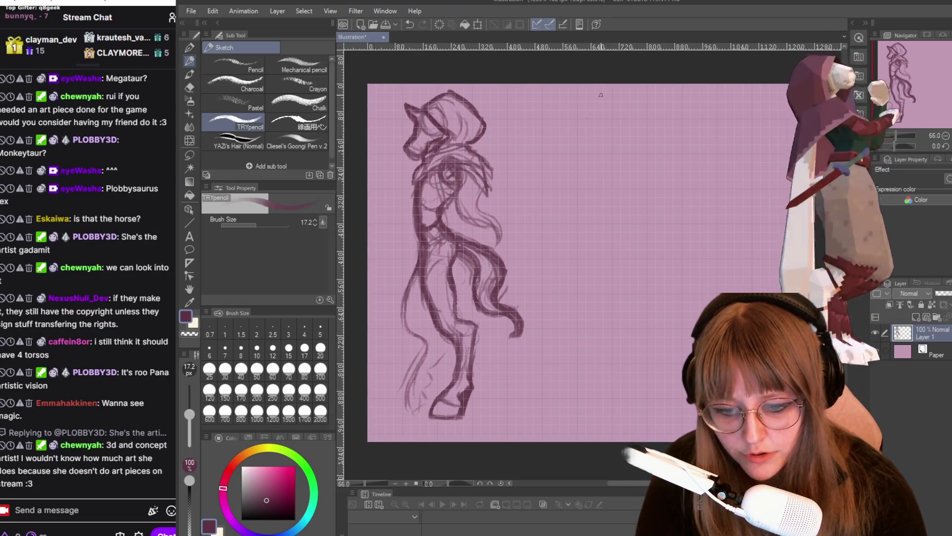
left_click_drag(593, 92, 611, 90)
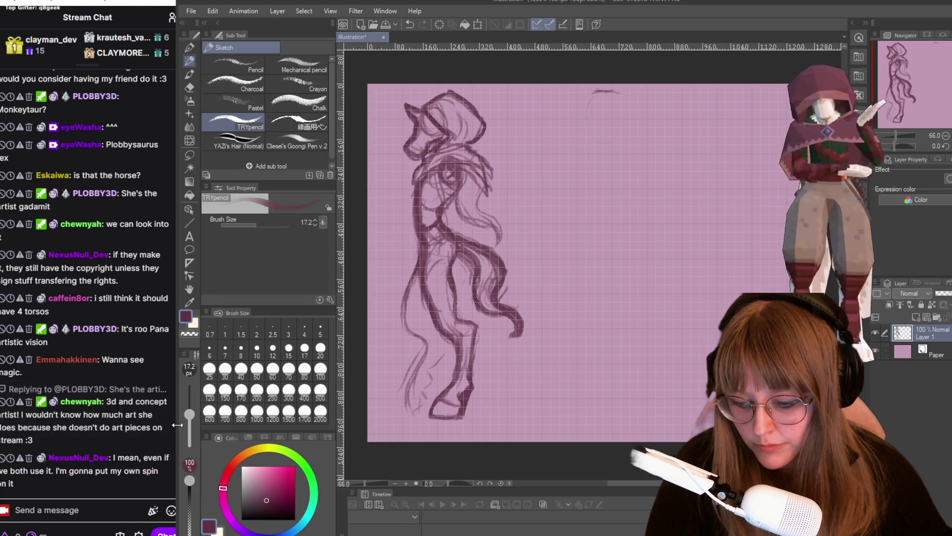
- Widen the stream chat panel and zoom in on the new head area
left_click_drag(177, 425, 188, 424)
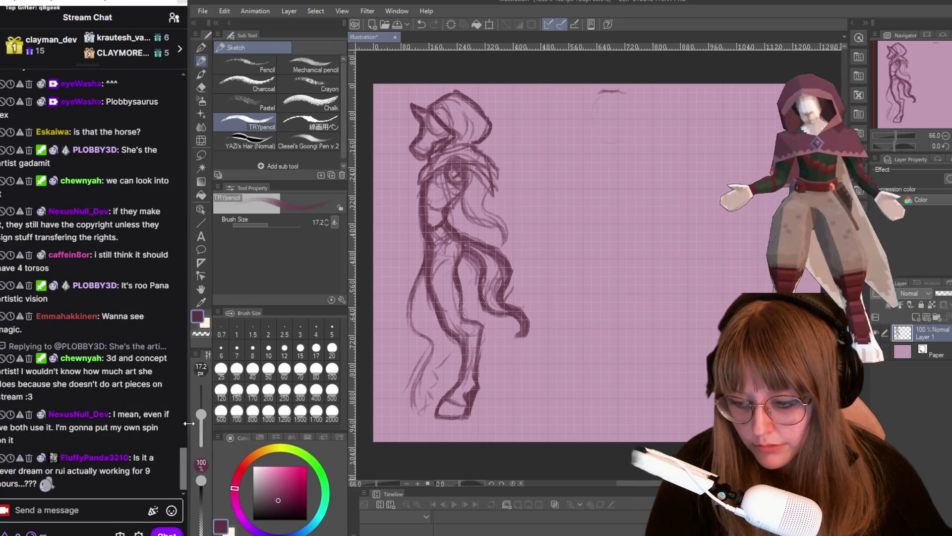
scroll(742, 224, "down", 1)
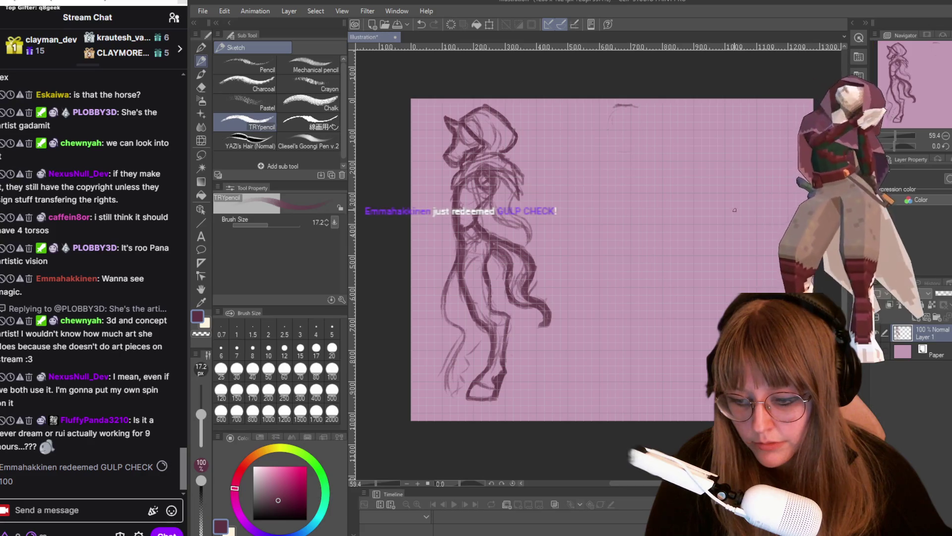
scroll(735, 210, "up", 1)
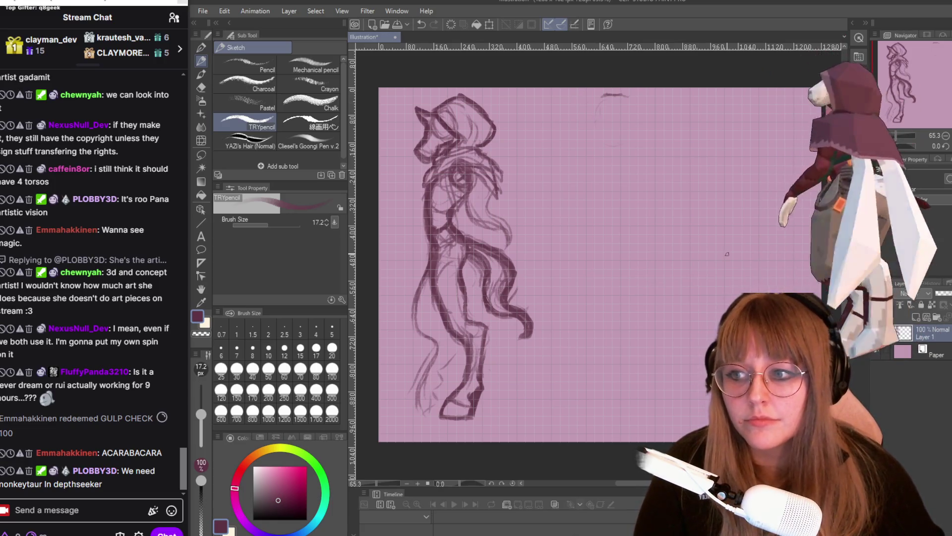
scroll(789, 254, "up", 1)
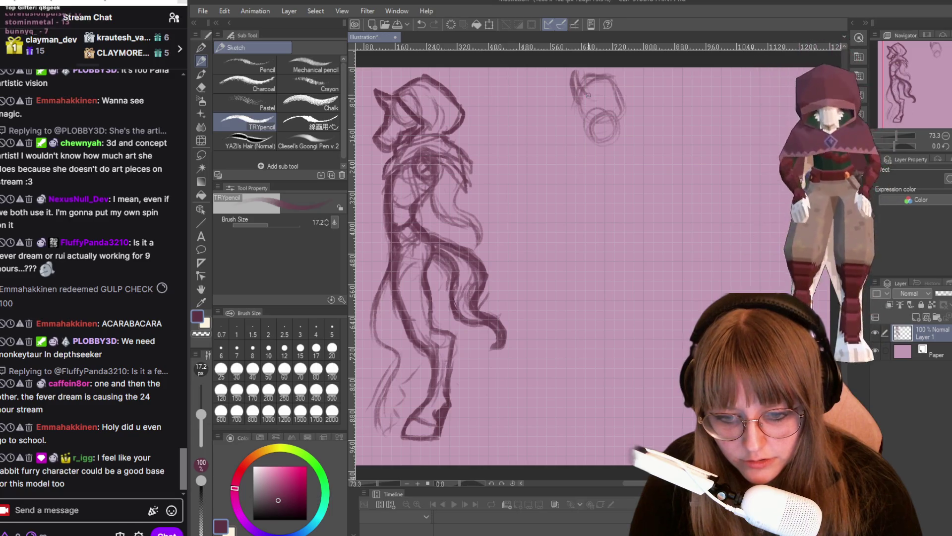
- Draw a pointed ear, the muzzle's right side, a shoulder line and a body line on the small head
left_click_drag(619, 87, 626, 78)
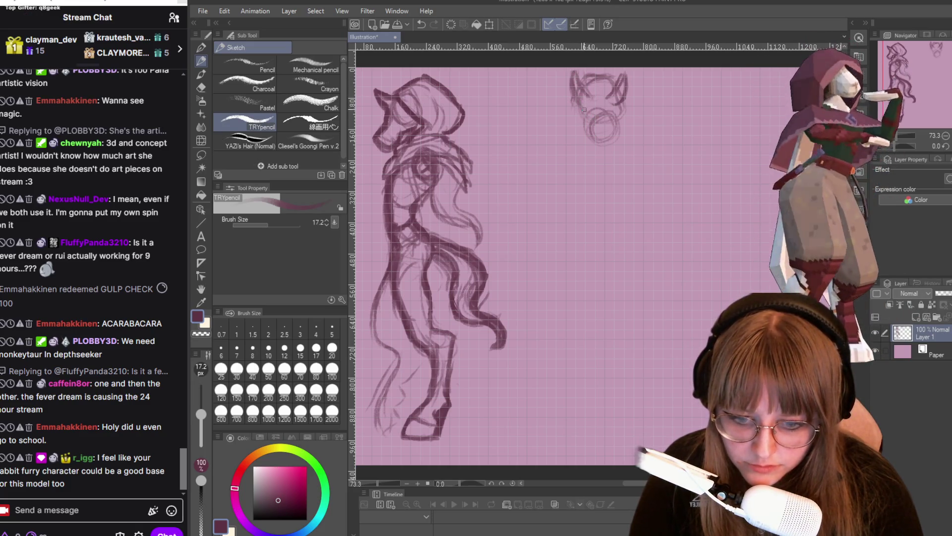
left_click_drag(619, 120, 609, 141)
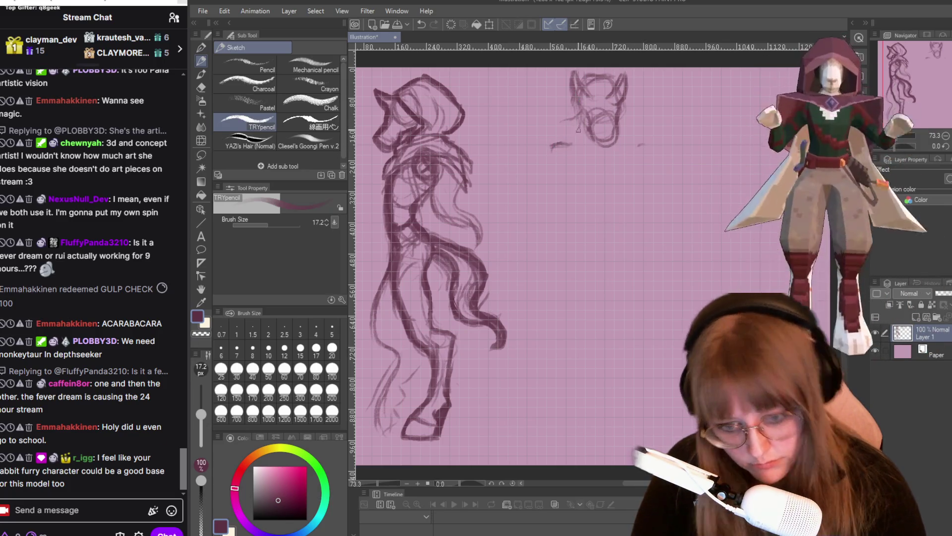
left_click_drag(631, 139, 647, 157)
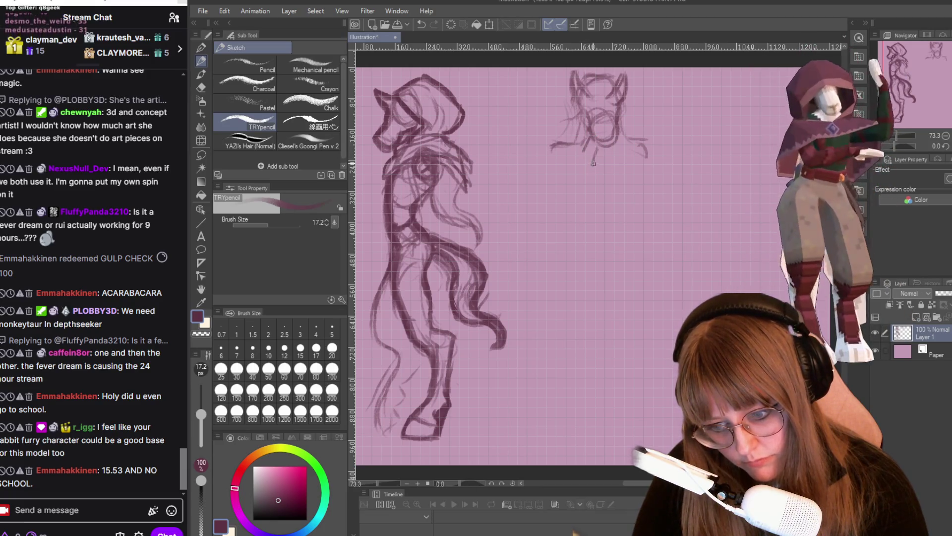
left_click_drag(598, 158, 600, 180)
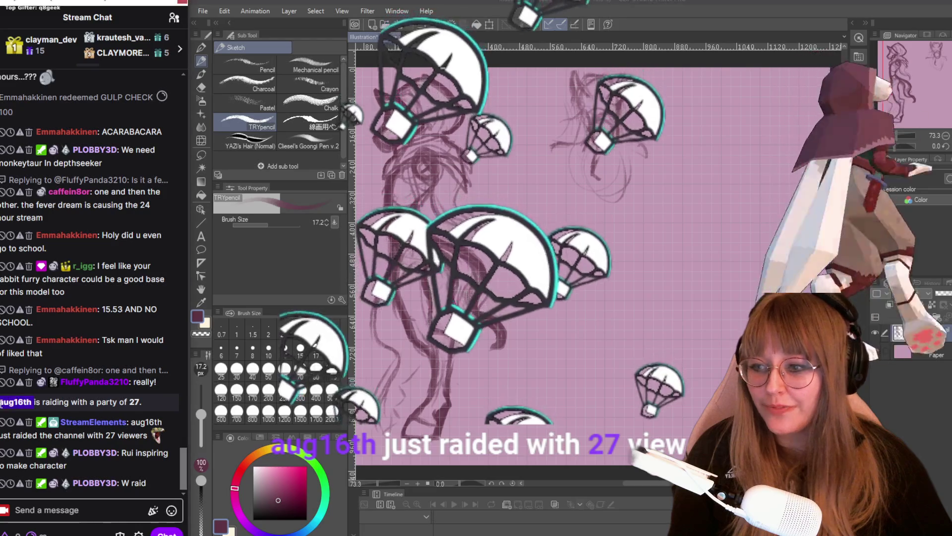
- Send a /shoutout chat command for the raiding streamer
left_click(78, 466)
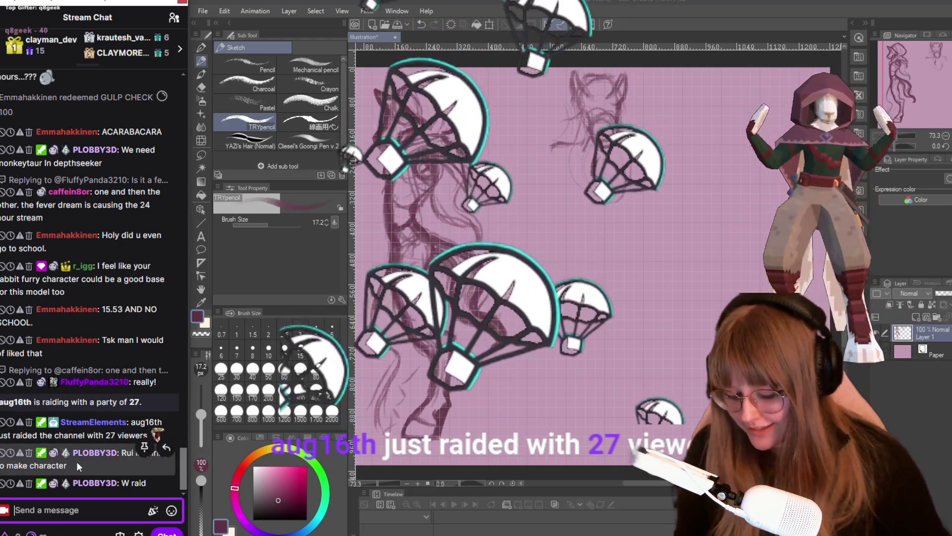
type("/shoutou")
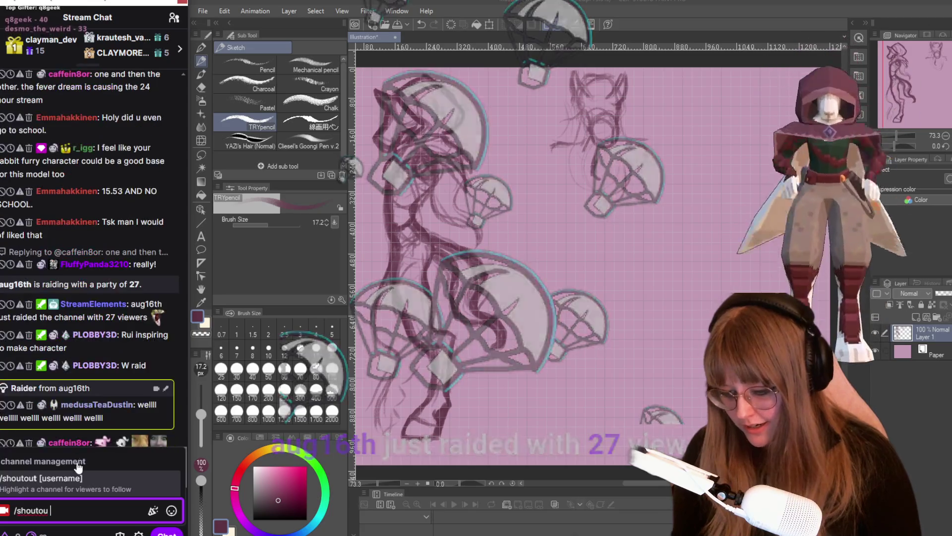
type("t aug16th")
key("Return")
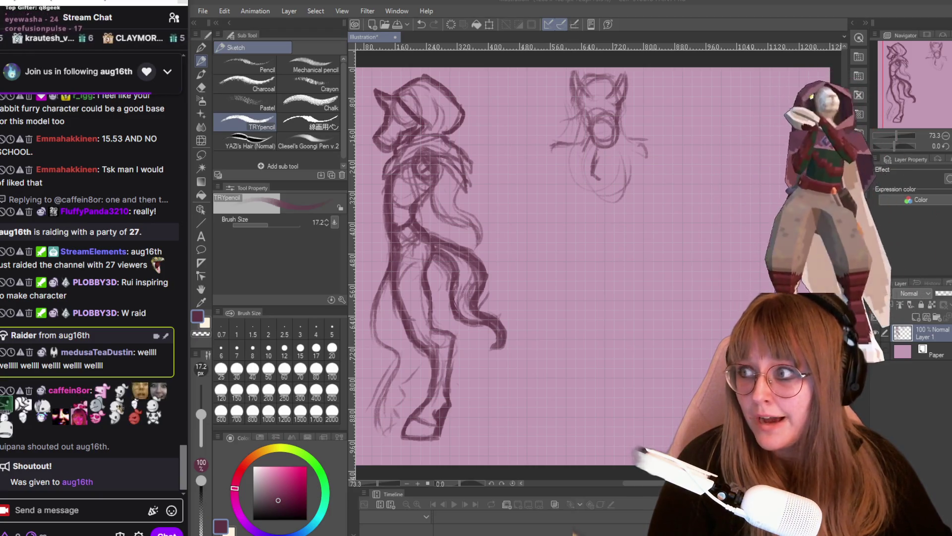
- View the raider's channel page and live stream, return to its Home, then close the browser
key("alt+Tab")
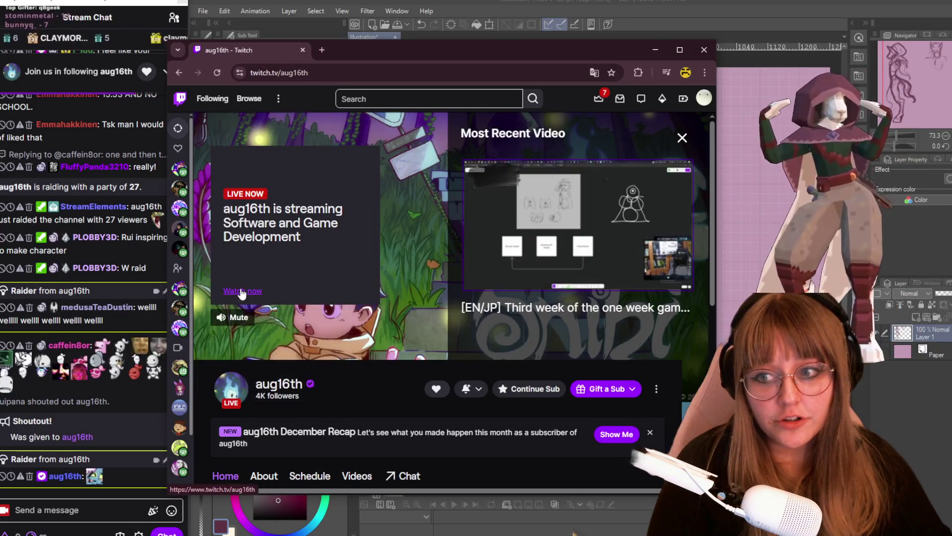
left_click(241, 292)
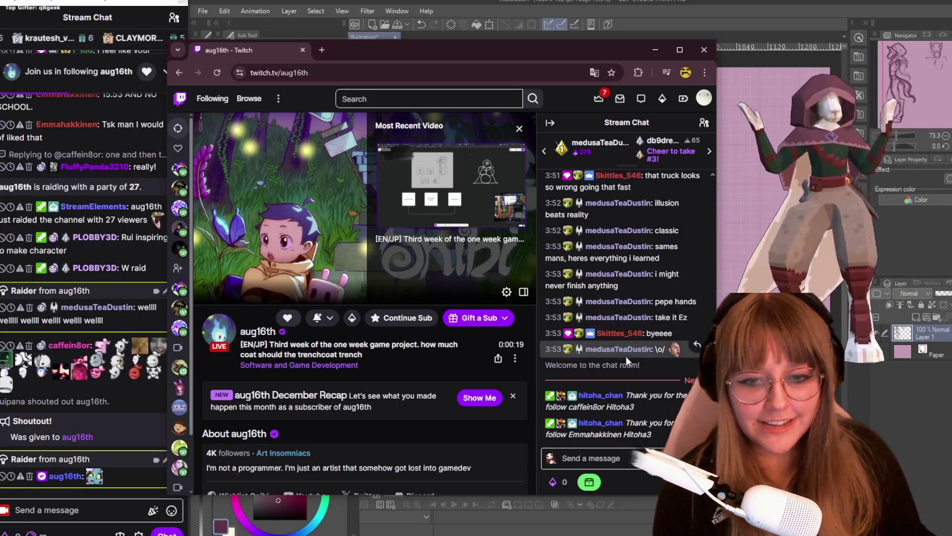
mouse_move(610, 332)
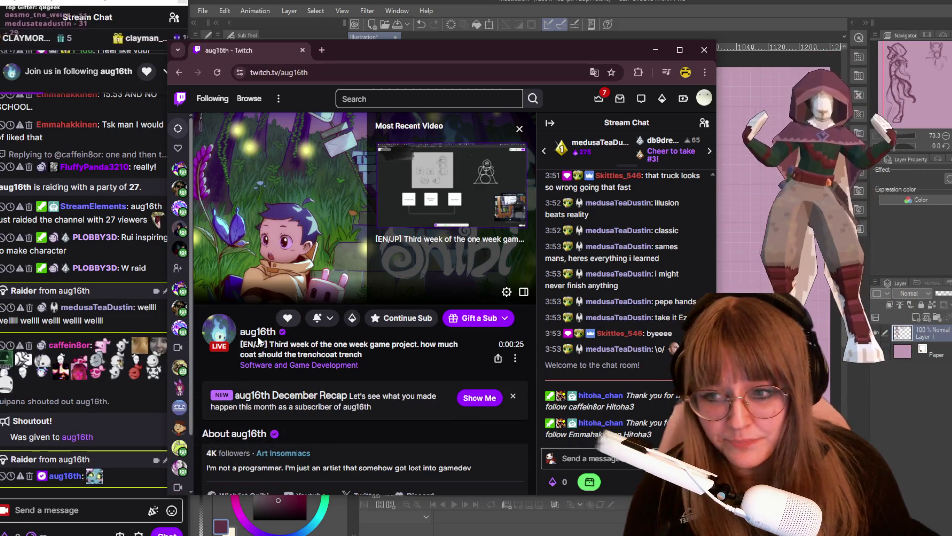
left_click(258, 333)
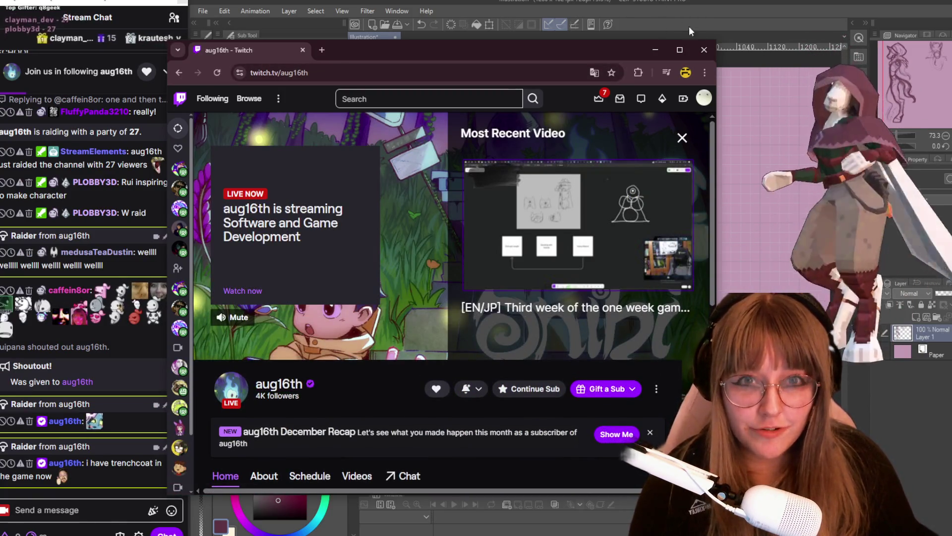
left_click(704, 50)
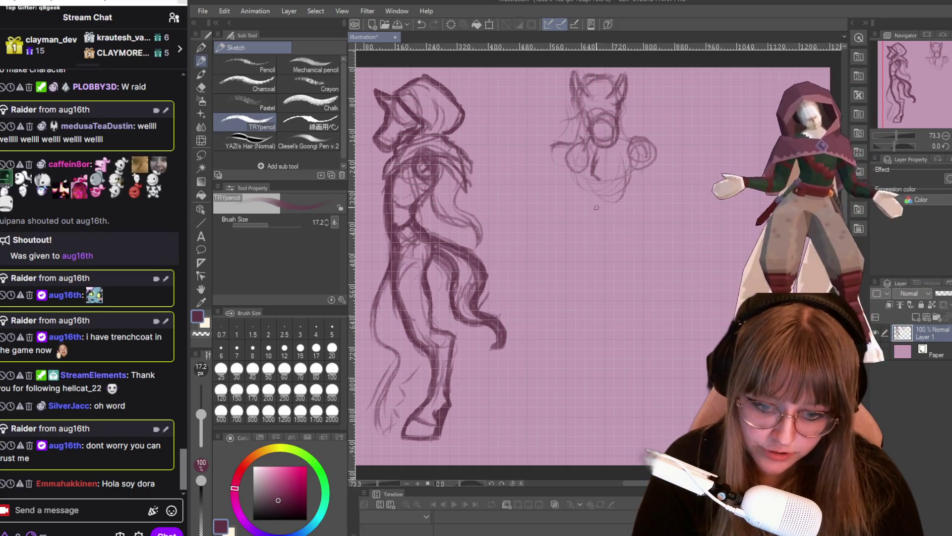
- Rough in the front-view torso line, right arm curve, body sides, hips and legs with TRYpencil
left_click_drag(595, 156, 577, 208)
left_click_drag(648, 153, 626, 226)
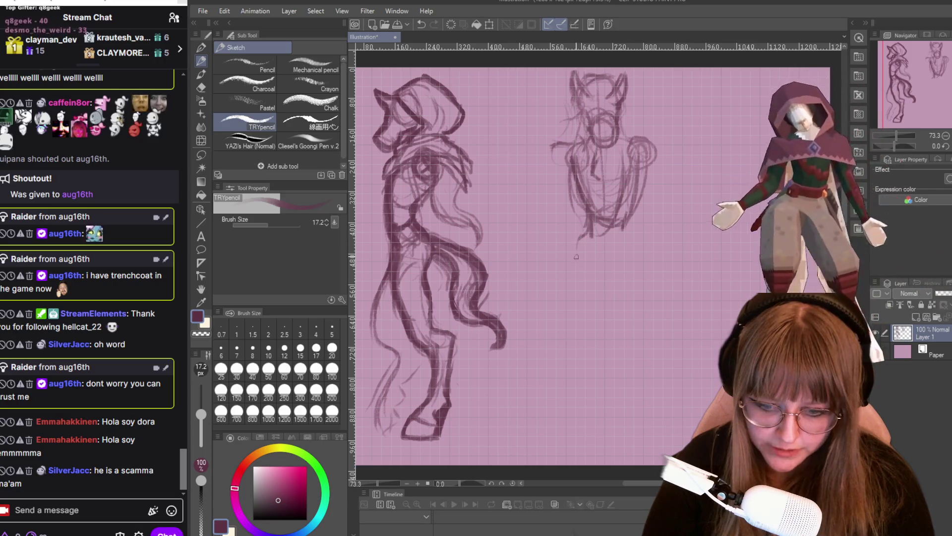
left_click_drag(591, 232, 577, 254)
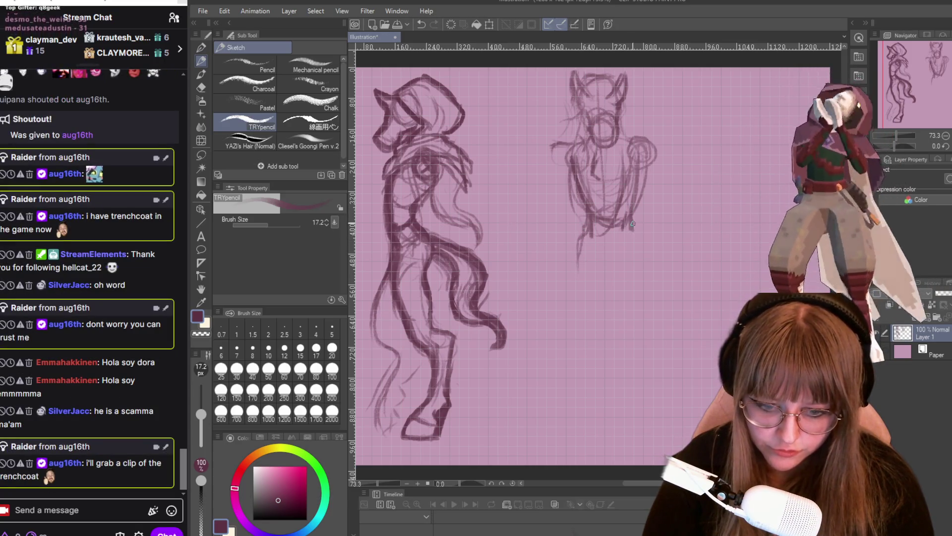
left_click_drag(632, 229, 641, 242)
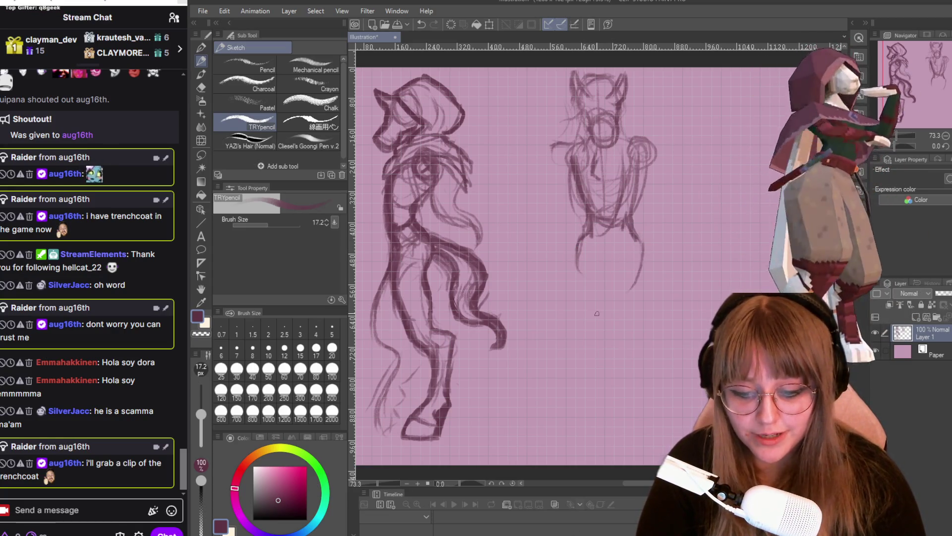
left_click_drag(577, 297, 593, 235)
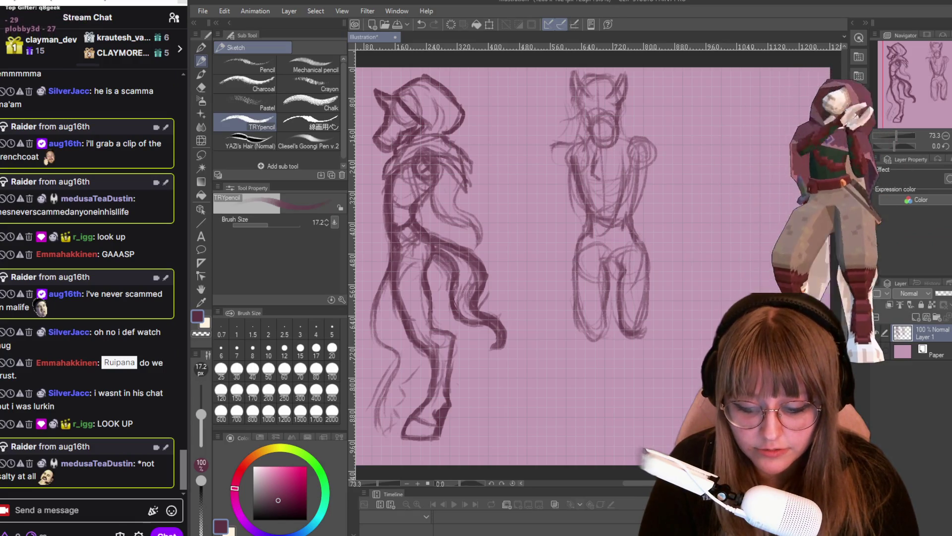
scroll(496, 248, "down", 2)
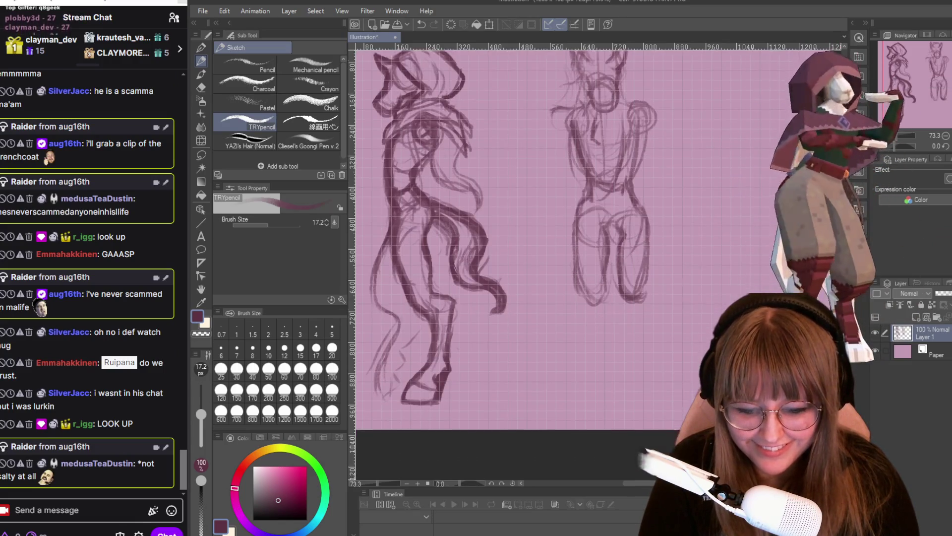
scroll(496, 248, "down", 1)
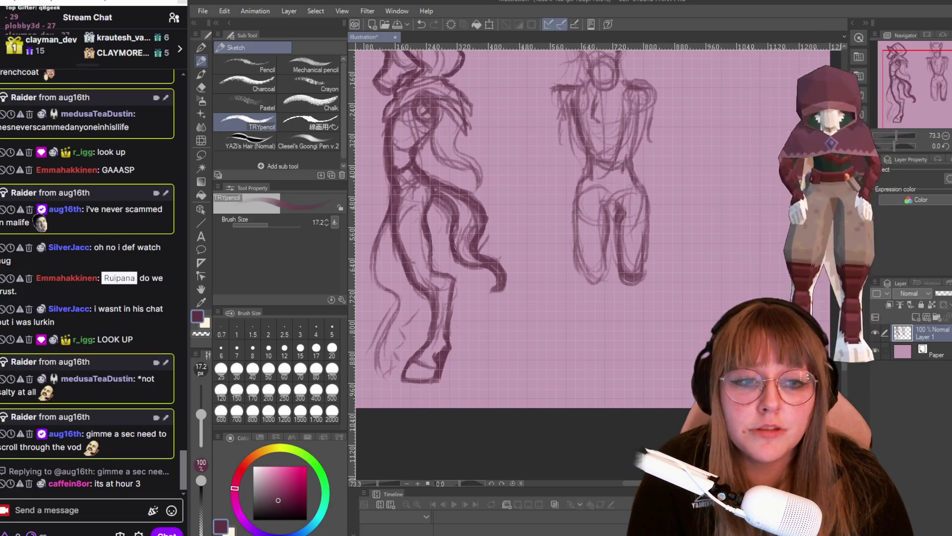
scroll(650, 95, "up", 3)
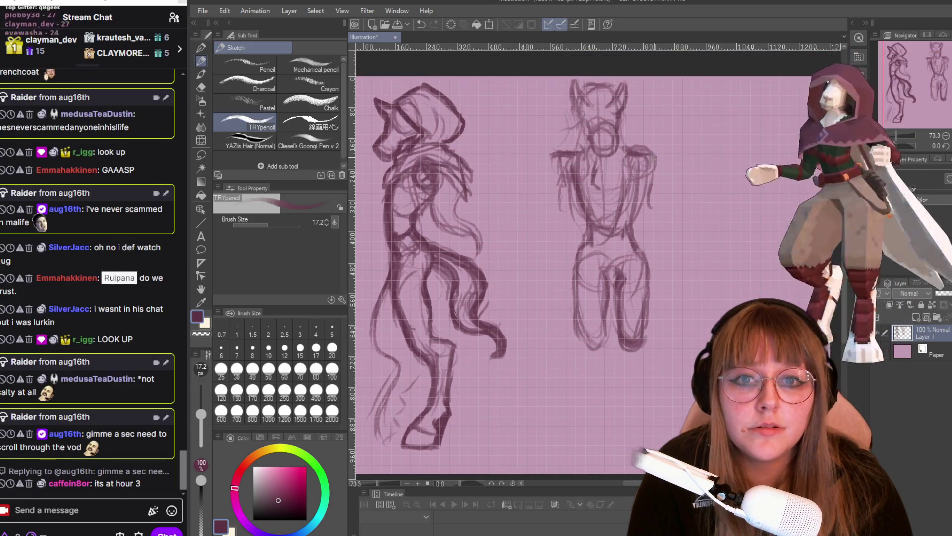
- Erase the old front-view figure with the Snap eraser, switch back to the pencil, and open Windows search
key("e")
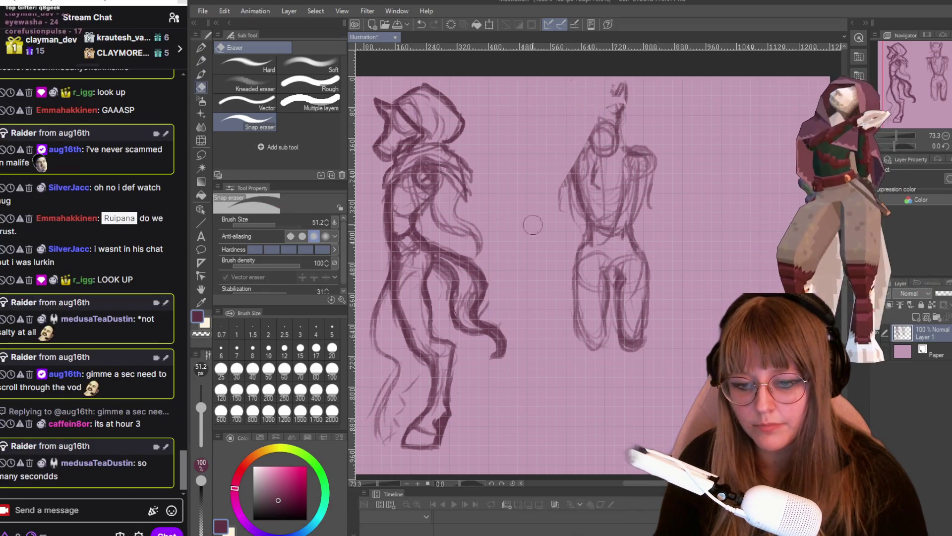
left_click_drag(570, 114, 615, 218)
left_click_drag(595, 149, 605, 347)
left_click_drag(640, 149, 630, 347)
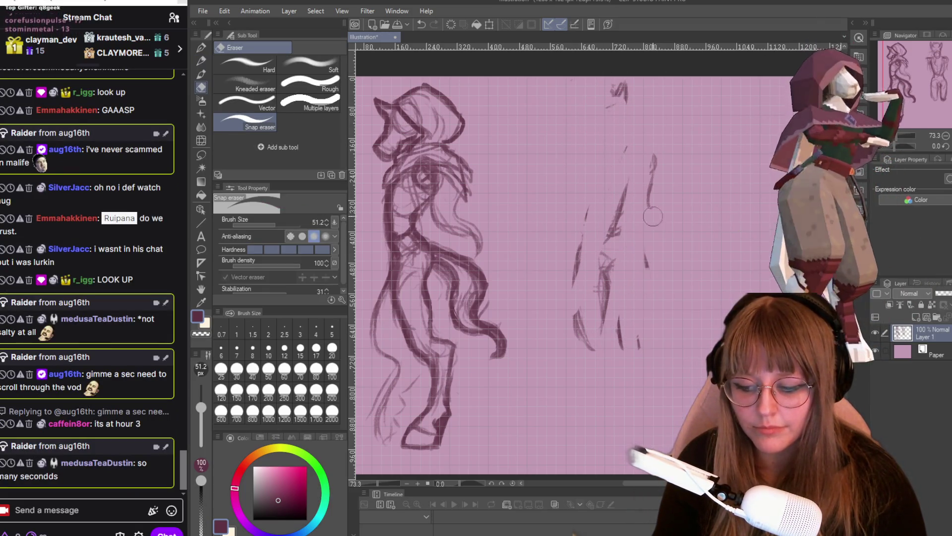
left_click_drag(653, 216, 596, 323)
left_click_drag(585, 223, 616, 386)
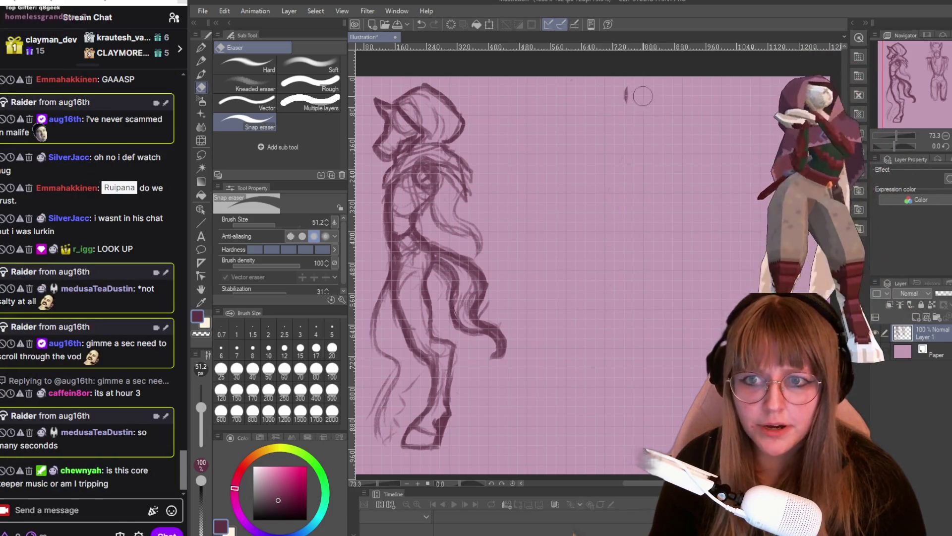
key("p")
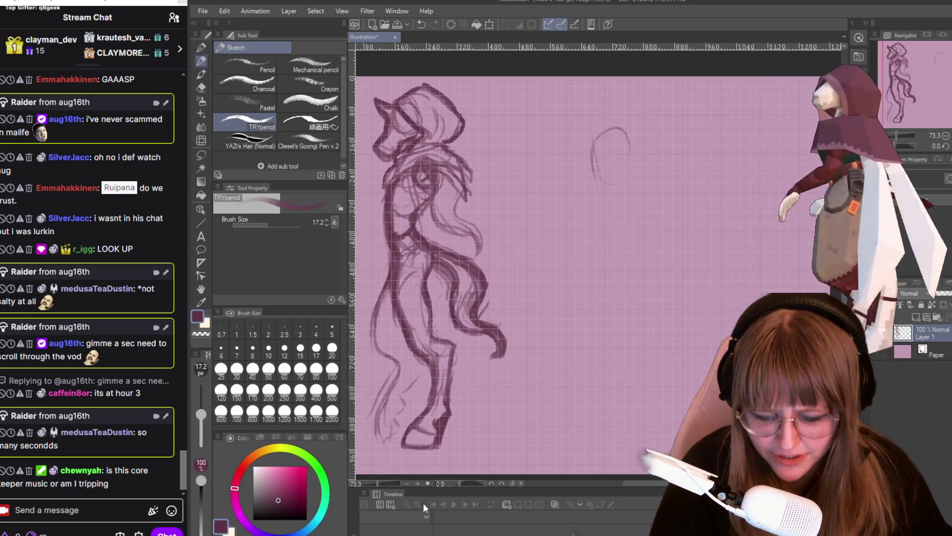
key("super")
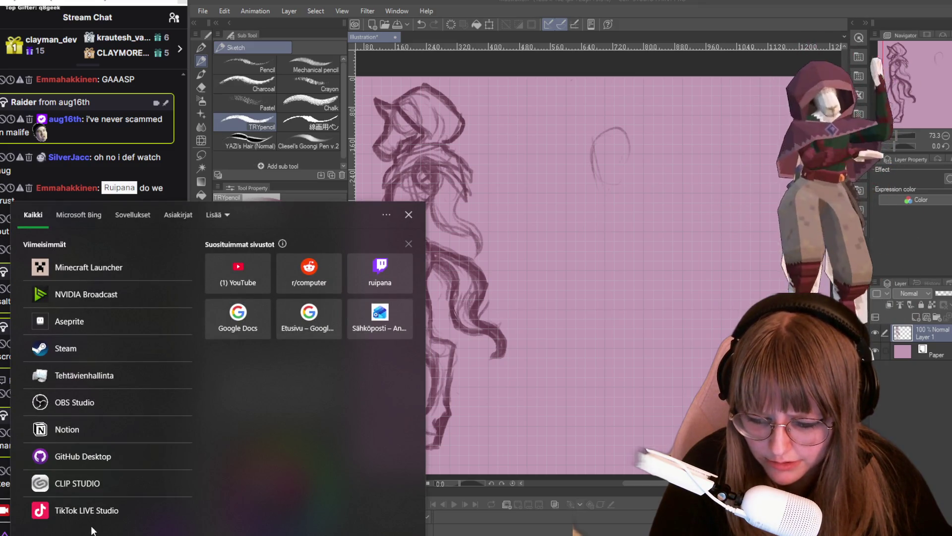
- Launch HuionTablet via Start search 'hu' to check the Kamvas 16 keys, then return to Clip Studio Paint
type("hu")
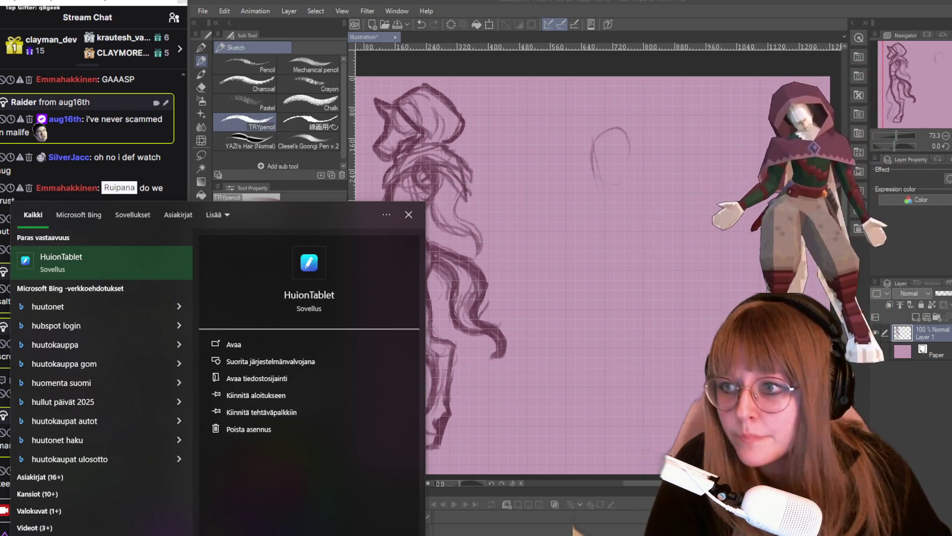
left_click(111, 257)
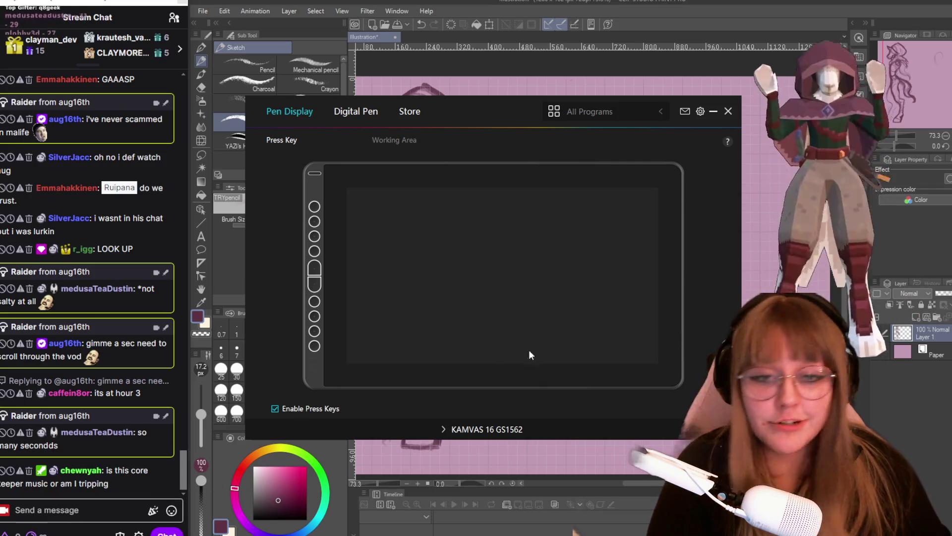
left_click(930, 434)
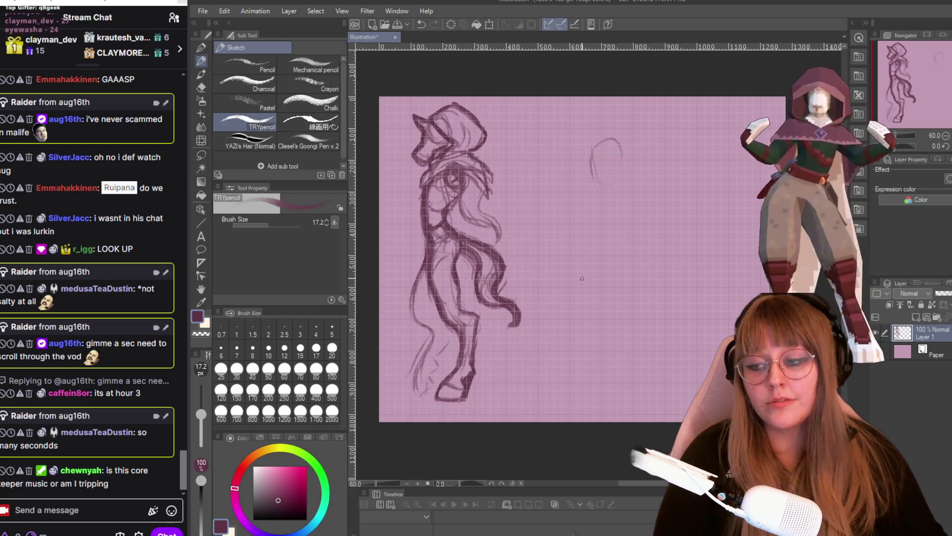
- Draw the left and right neck lines, the right torso side, and both shoulders and arms under the new head
scroll(618, 248, "up", 1)
scroll(617, 248, "down", 1)
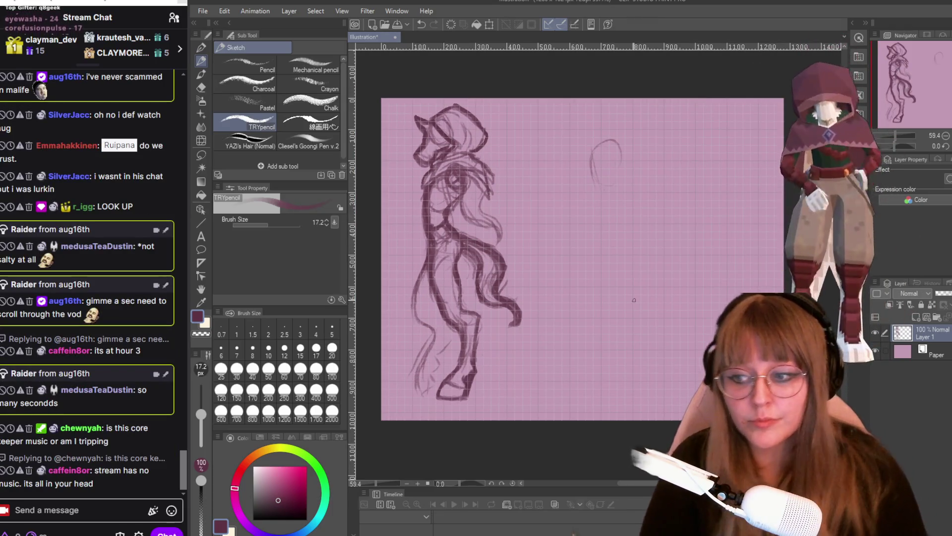
left_click_drag(591, 159, 597, 201)
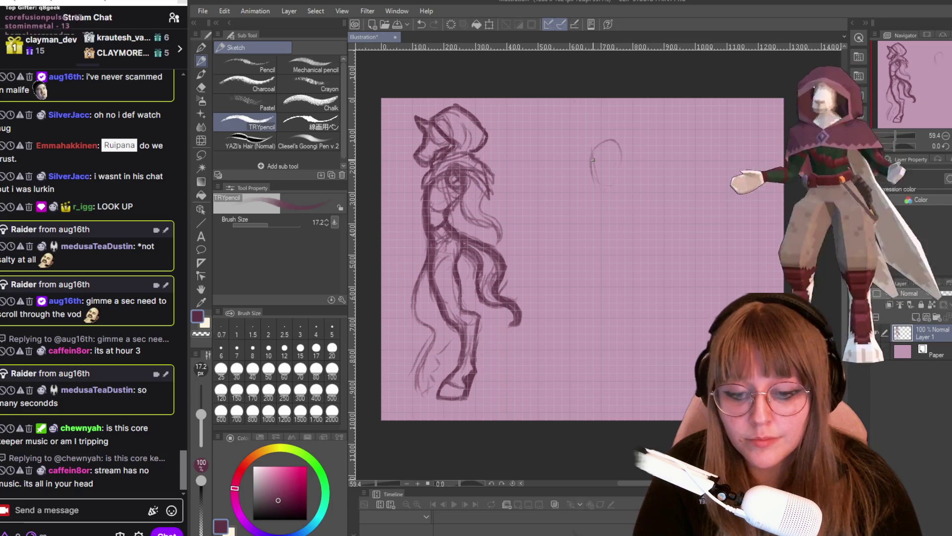
mouse_move(626, 167)
left_mouse_down()
mouse_move(612, 204)
mouse_move(590, 213)
left_mouse_up()
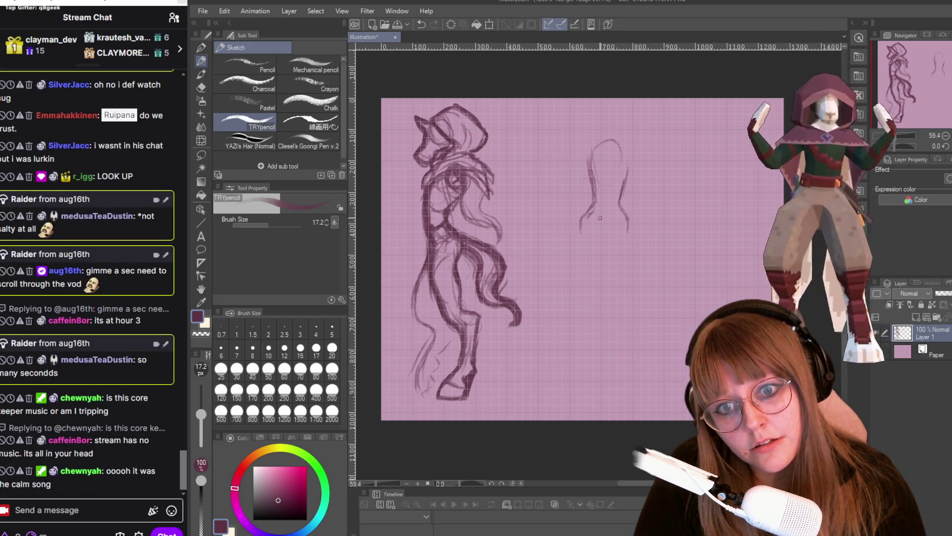
left_click_drag(628, 220, 630, 233)
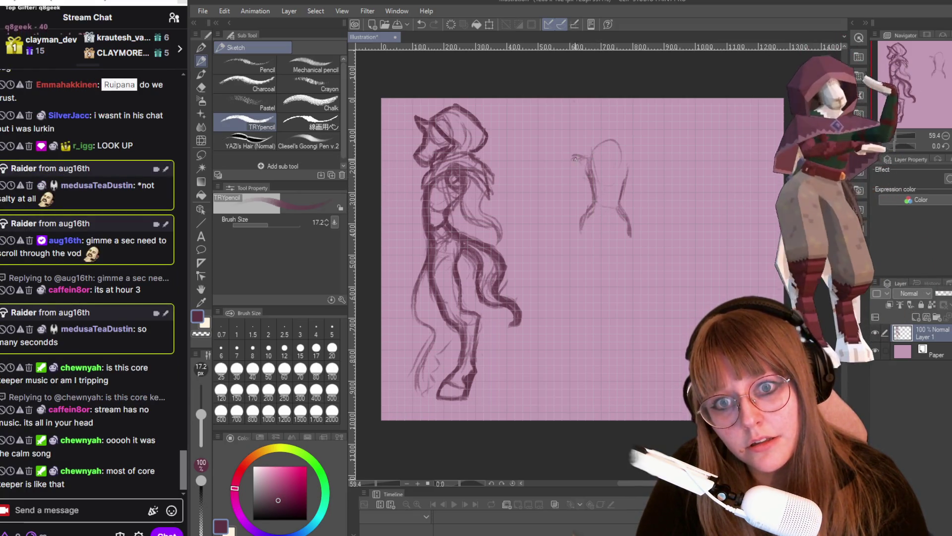
left_click_drag(573, 157, 558, 196)
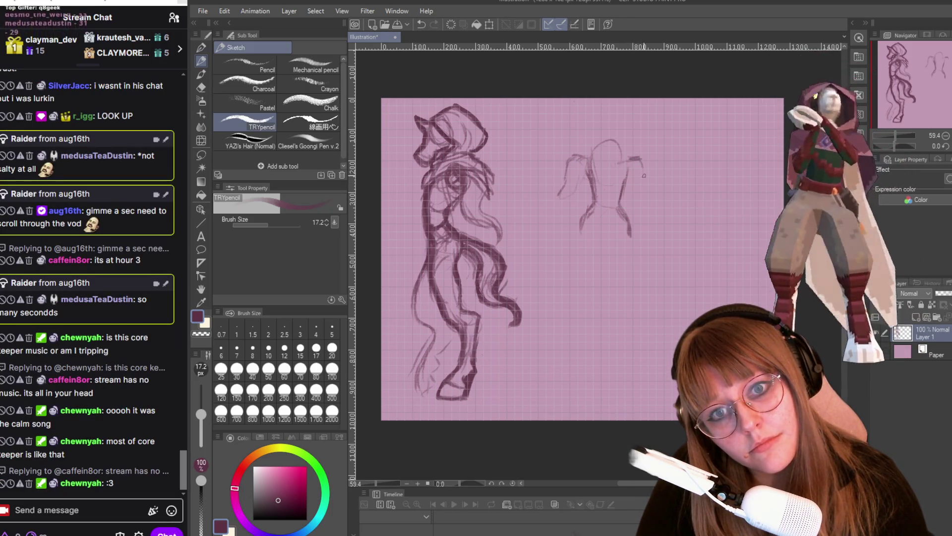
left_click_drag(645, 175, 654, 203)
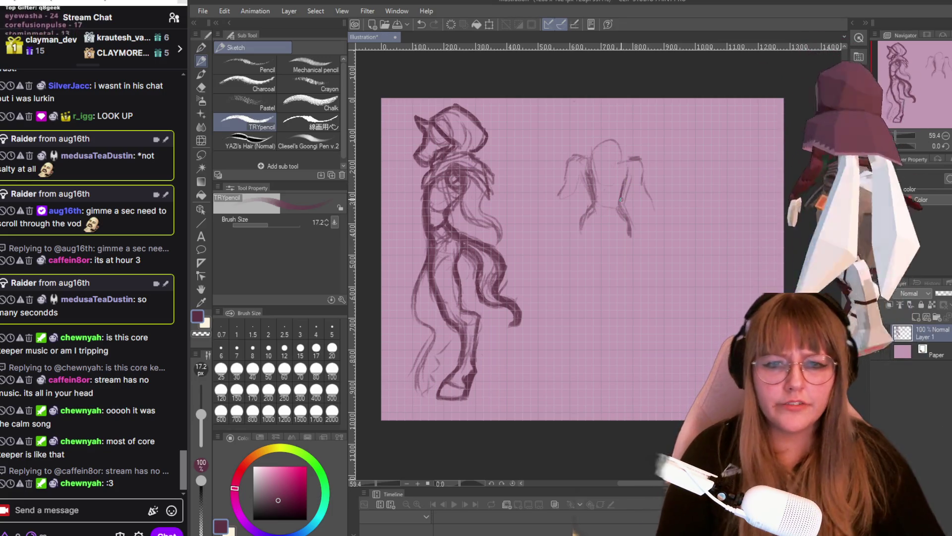
scroll(623, 201, "up", 1)
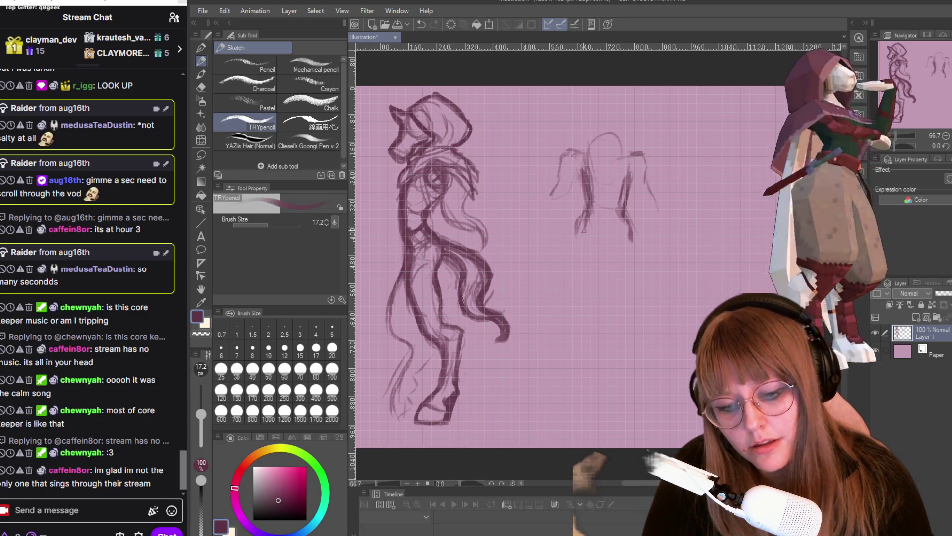
- Sketch the rounded hips, darkened crotch, and both leg lines extended down to the feet
left_click_drag(584, 230, 586, 256)
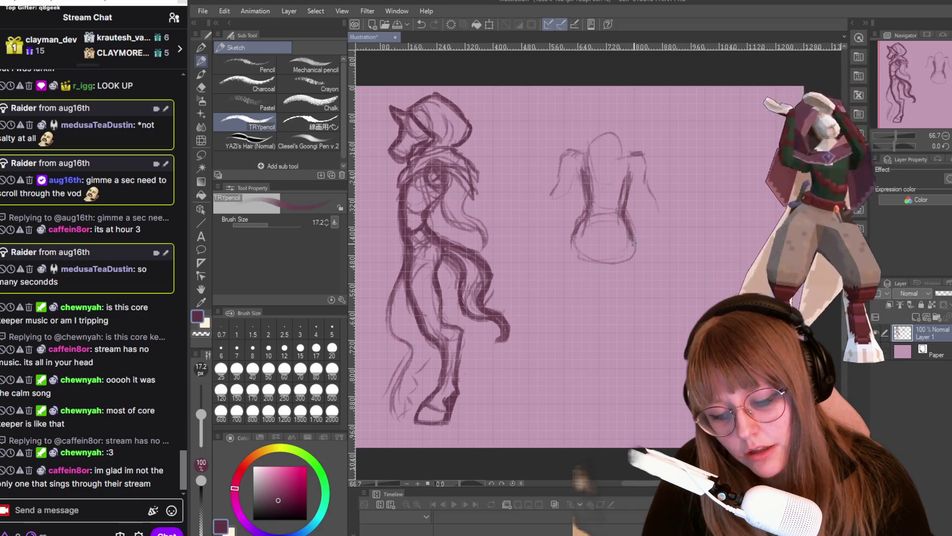
left_click_drag(573, 259, 573, 308)
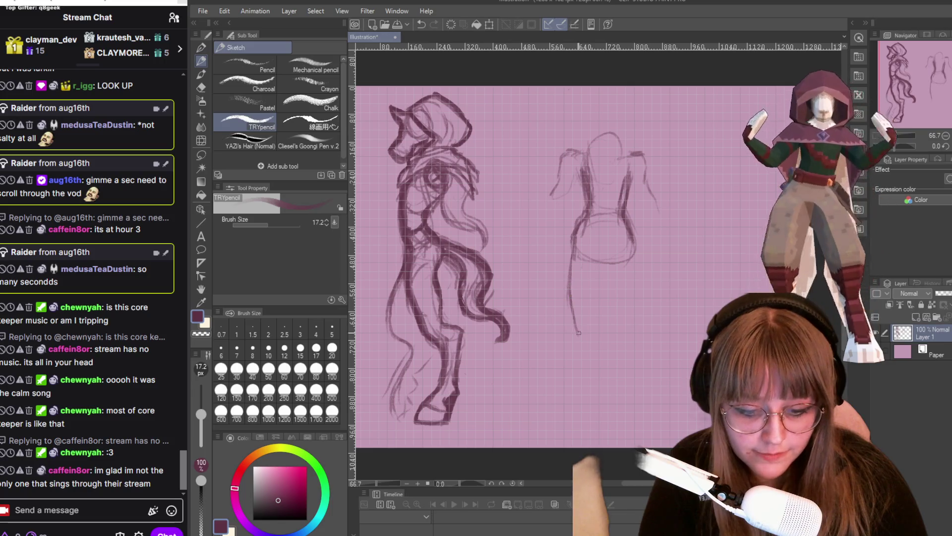
left_click_drag(600, 279, 599, 315)
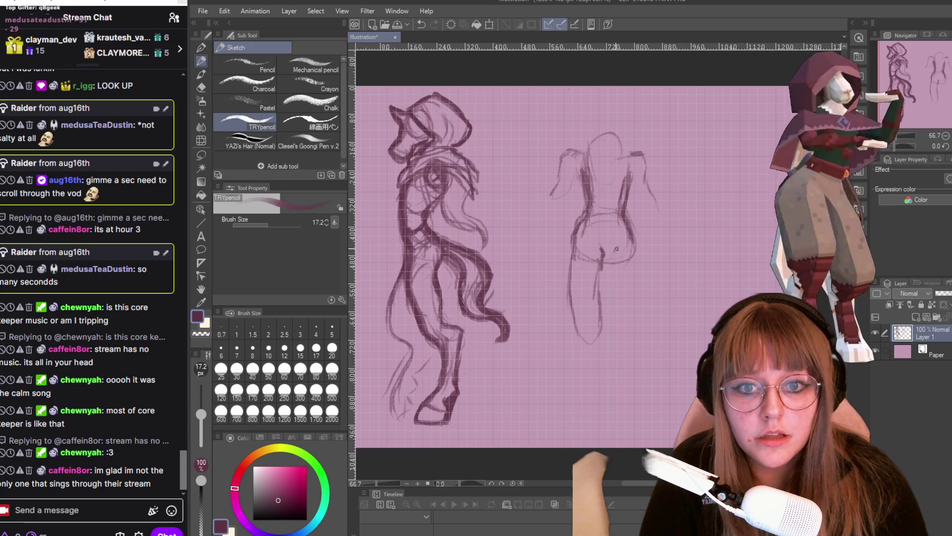
left_click_drag(612, 256, 616, 308)
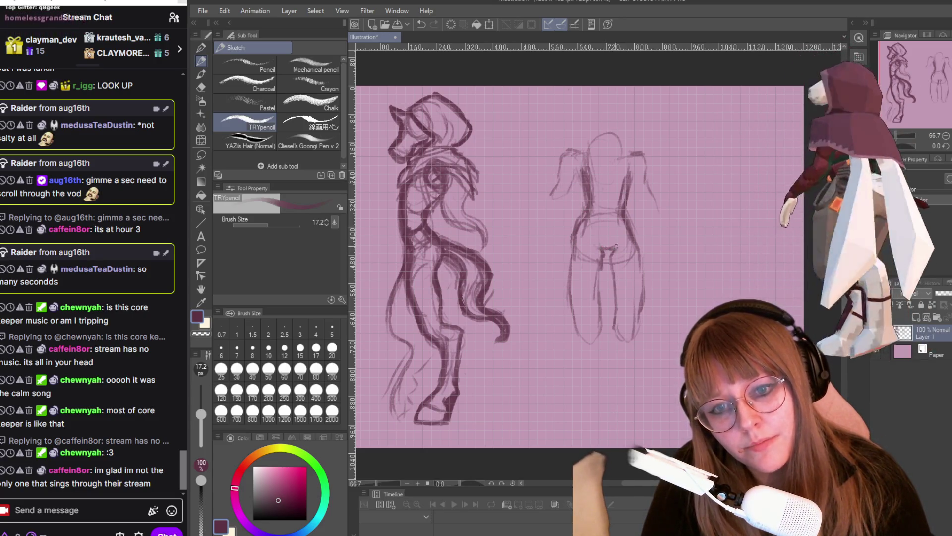
left_click_drag(615, 250, 600, 254)
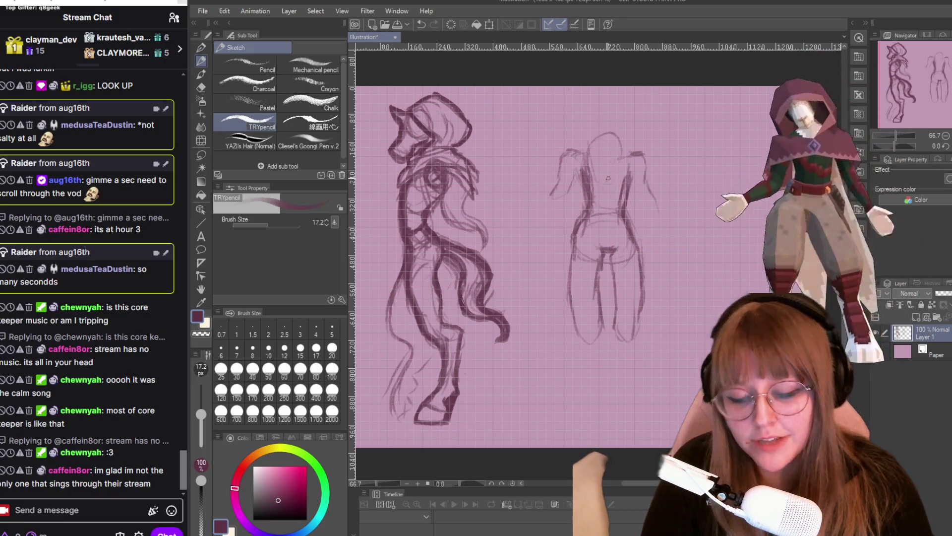
scroll(608, 178, "down", 2)
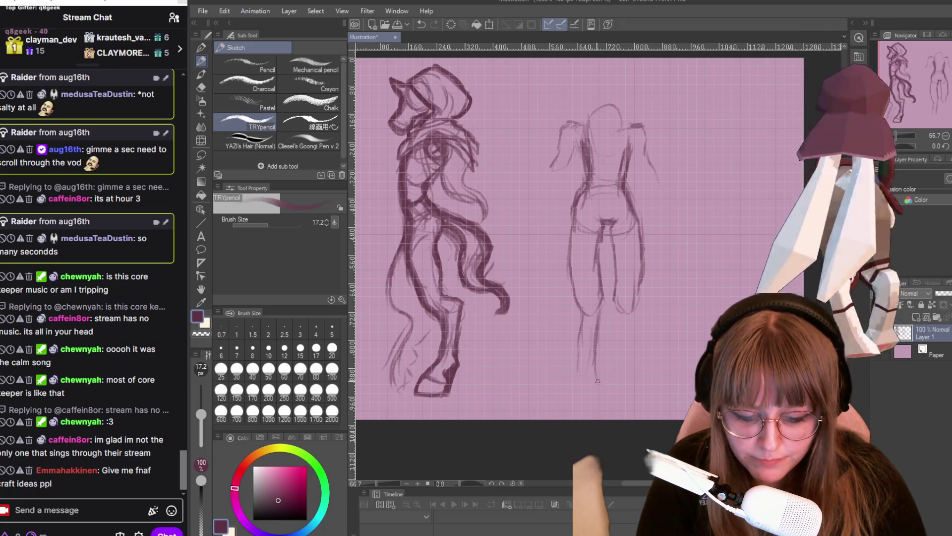
left_click_drag(591, 329, 585, 397)
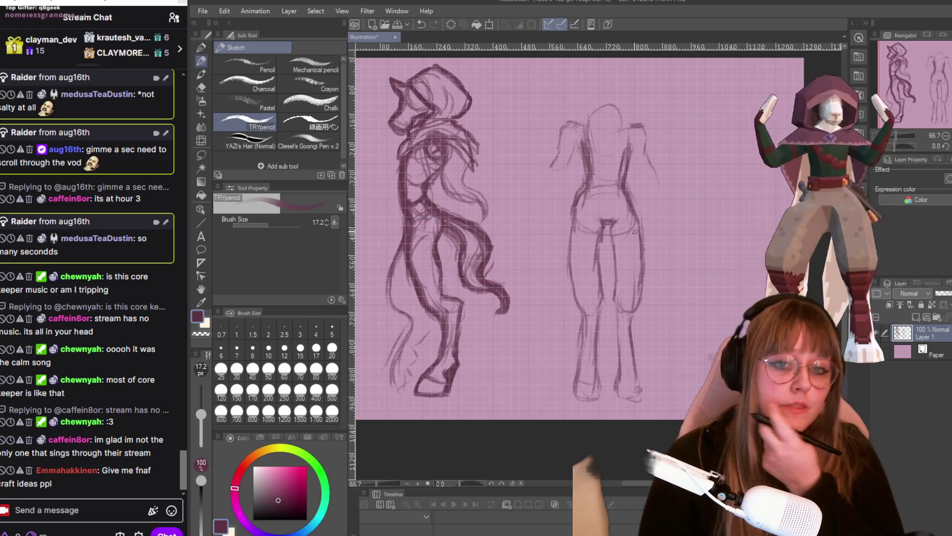
left_click_drag(603, 228, 596, 263)
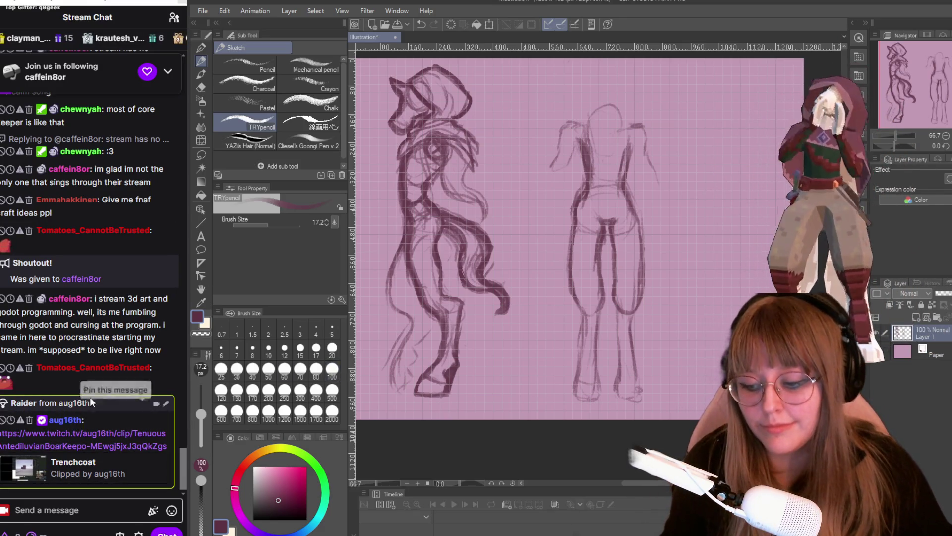
- Open the 'Trenchcoat' clip link from chat and raise the system volume to 48
triple_click(69, 449)
left_click(74, 449)
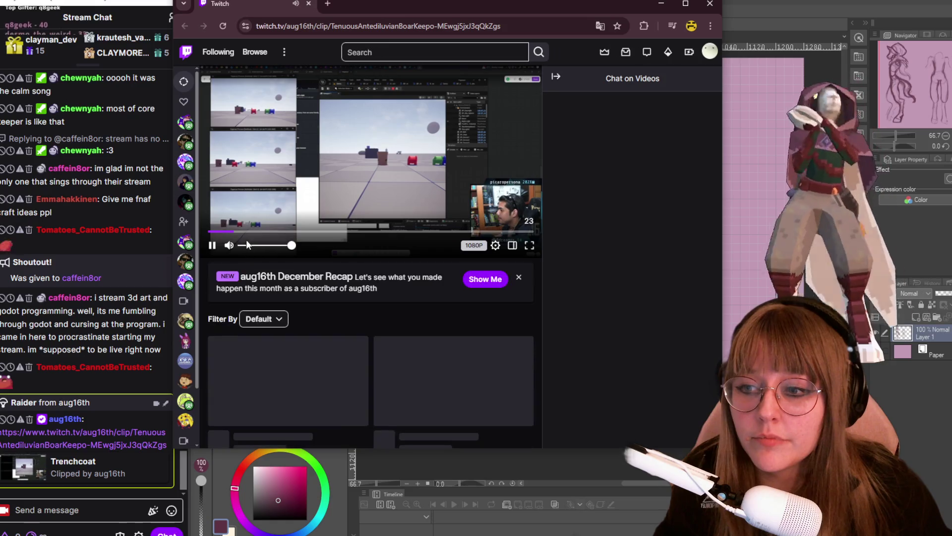
key("XF86AudioLowerVolume")
key("XF86AudioRaiseVolume")
key("XF86AudioRaiseVolume")
key("XF86AudioRaiseVolume")
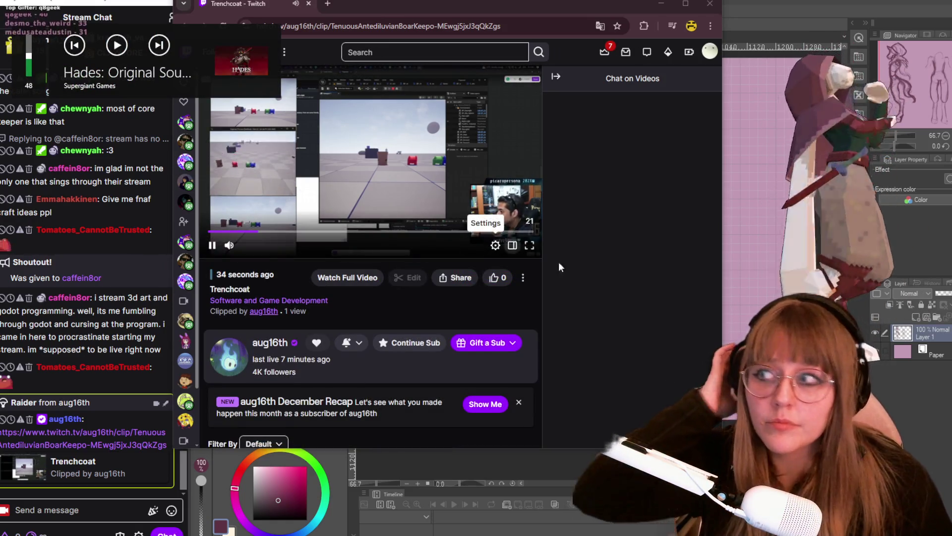
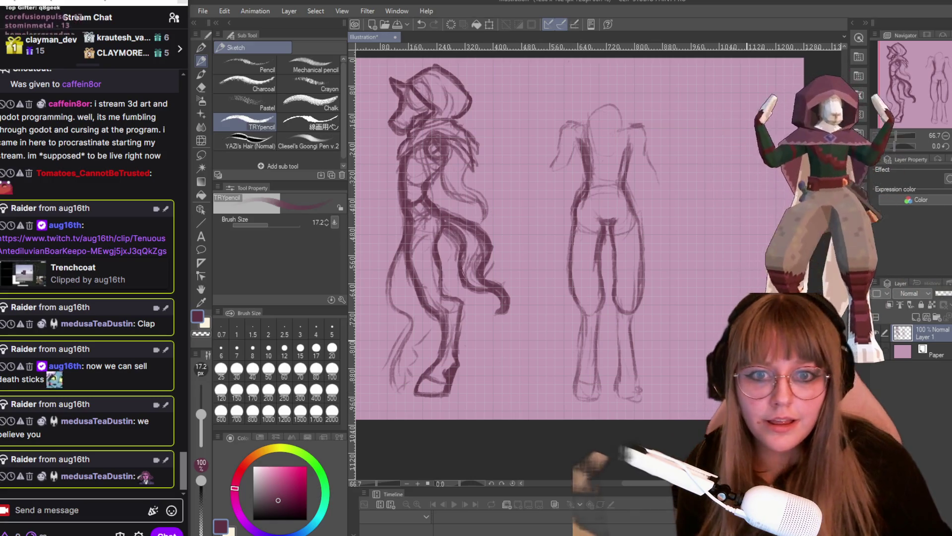
- Close the front figure's right foot outline and sketch long arm strokes down both sides
scroll(642, 325, "up", 1)
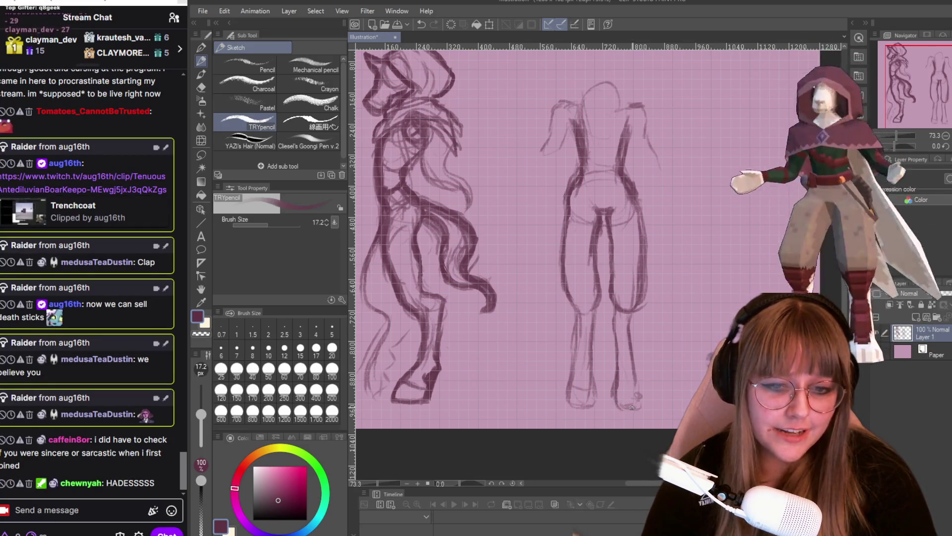
left_click_drag(632, 407, 637, 378)
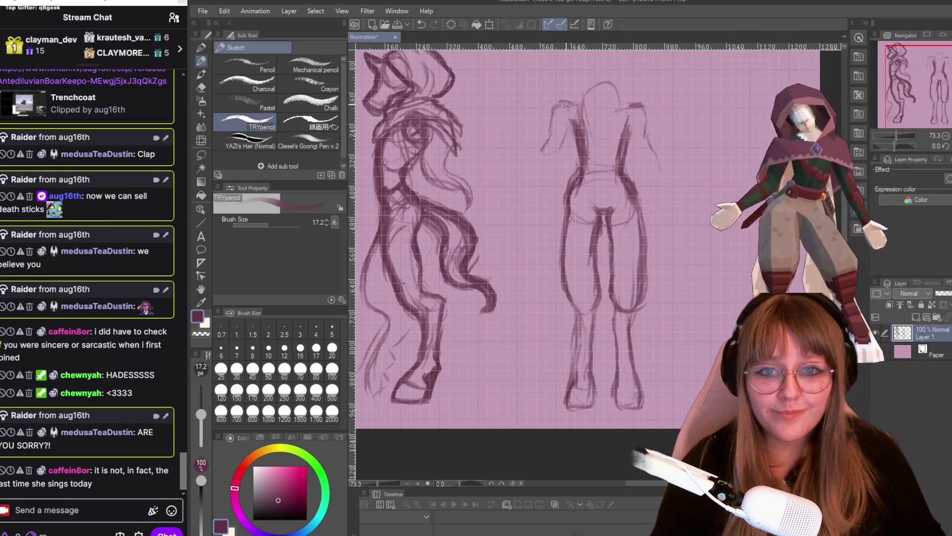
scroll(558, 97, "down", 1)
scroll(558, 98, "up", 2)
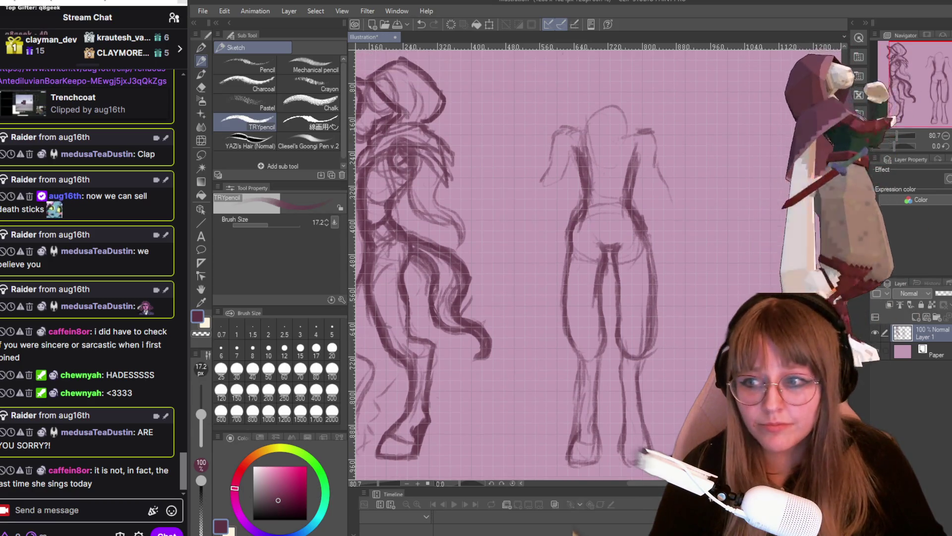
scroll(595, 263, "up", 3)
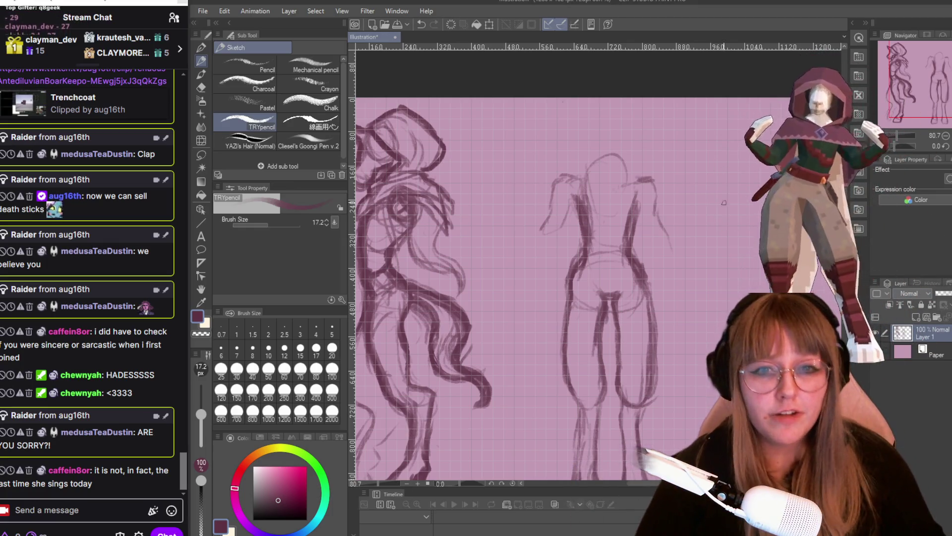
scroll(724, 203, "up", 1)
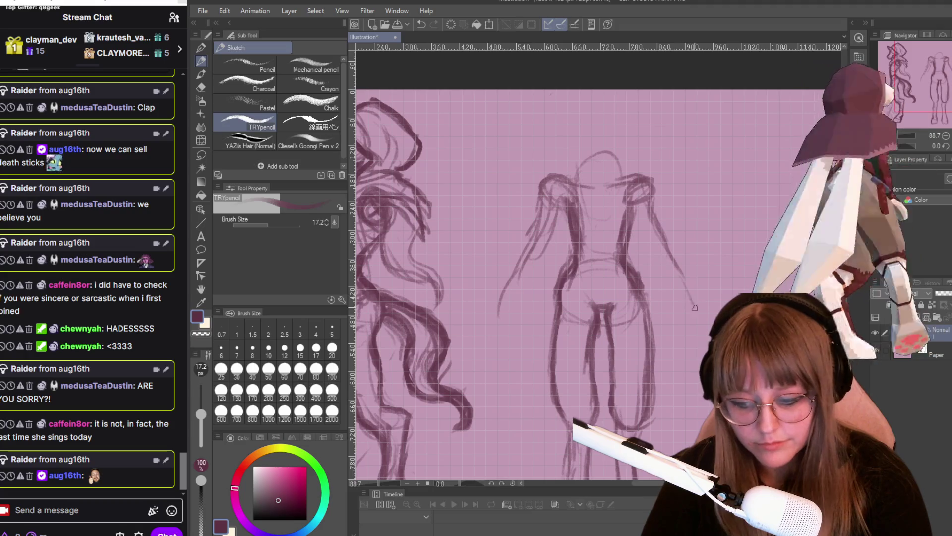
scroll(655, 223, "up", 1)
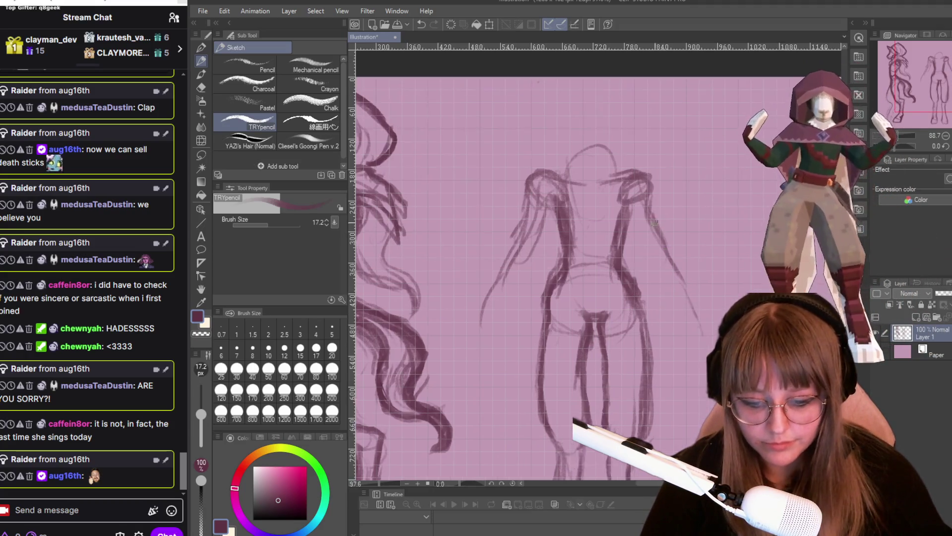
- Draw the front figure's rounded head with a darkened lower curve and a pointed ear
scroll(654, 223, "down", 4)
scroll(585, 209, "up", 1)
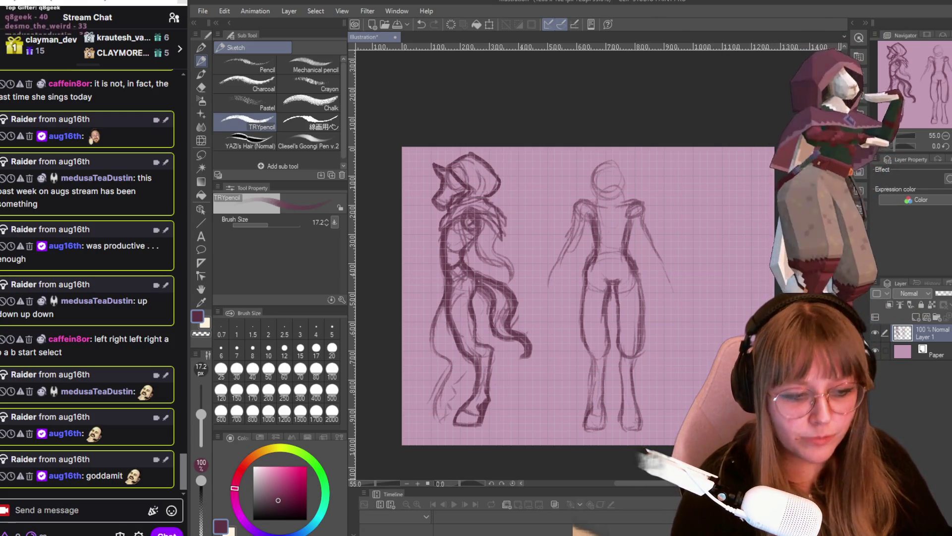
scroll(694, 242, "up", 1)
scroll(693, 242, "up", 1)
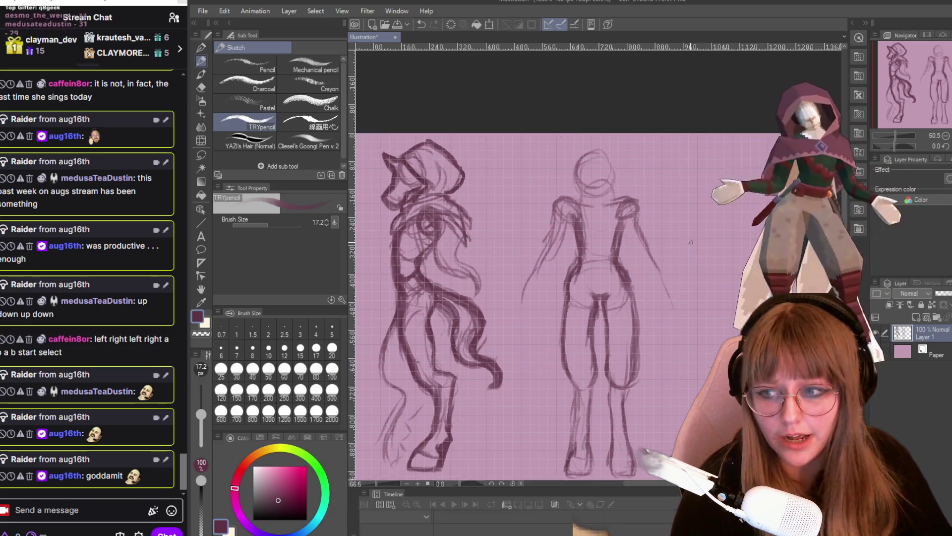
scroll(600, 220, "up", 1)
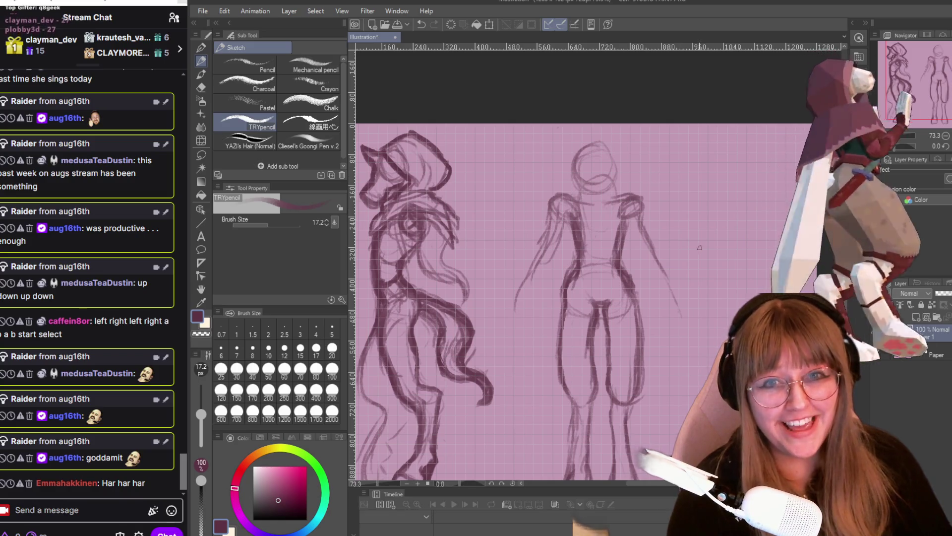
scroll(742, 279, "up", 1)
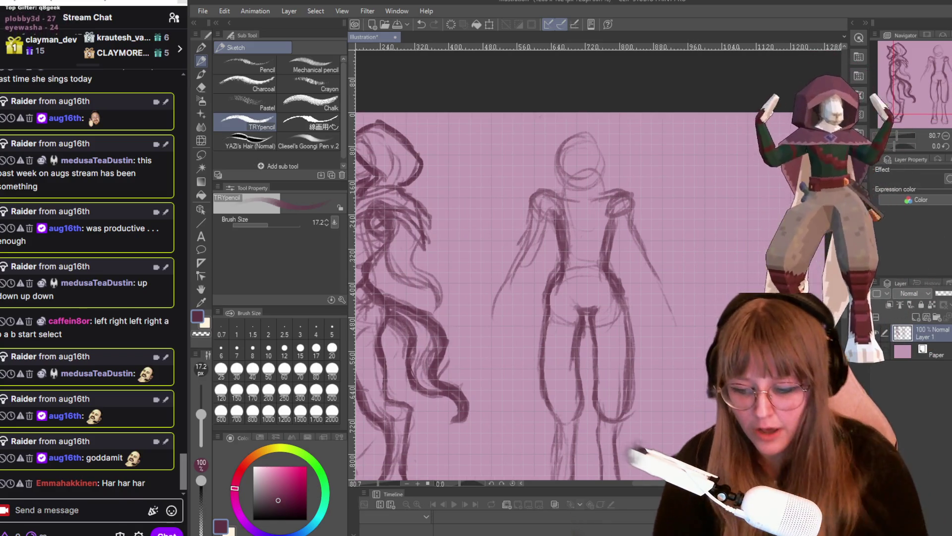
left_click_drag(565, 161, 600, 161)
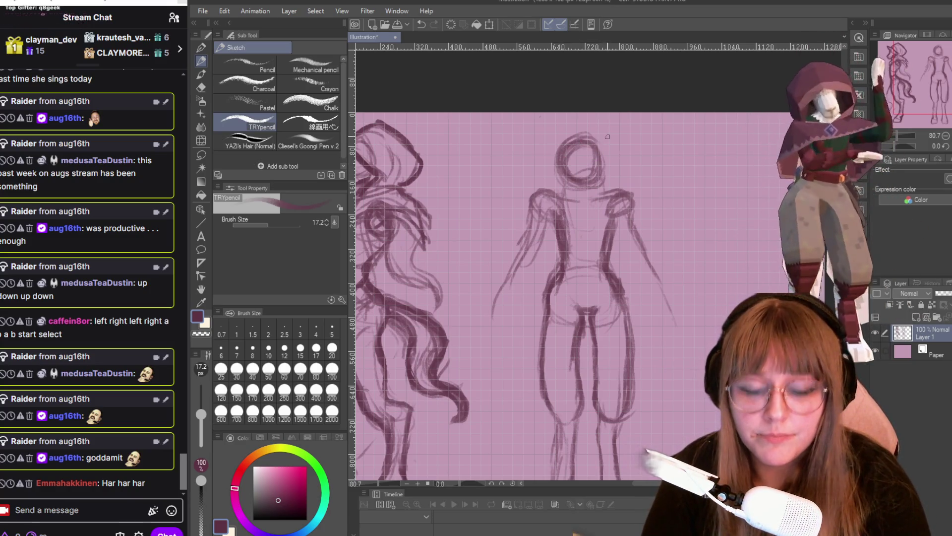
left_click_drag(568, 156, 608, 183)
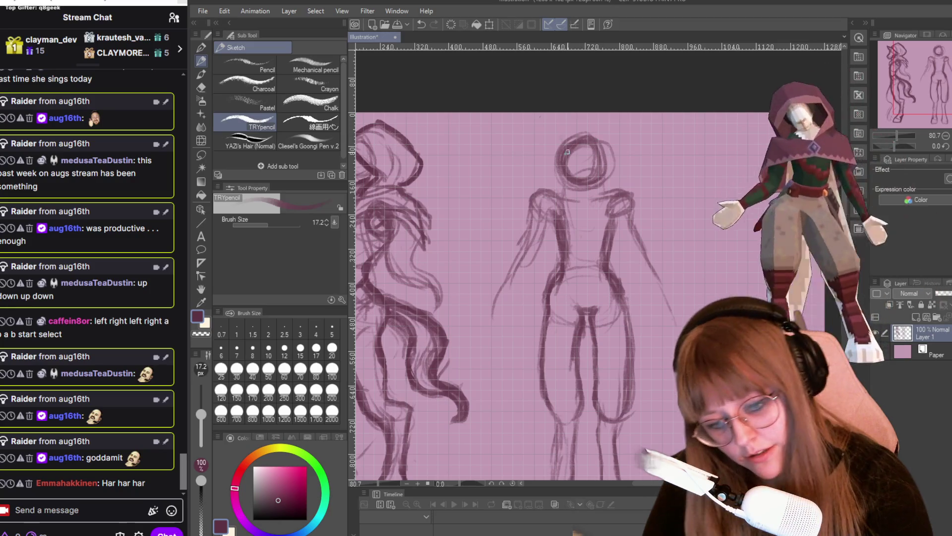
left_click_drag(598, 151, 603, 132)
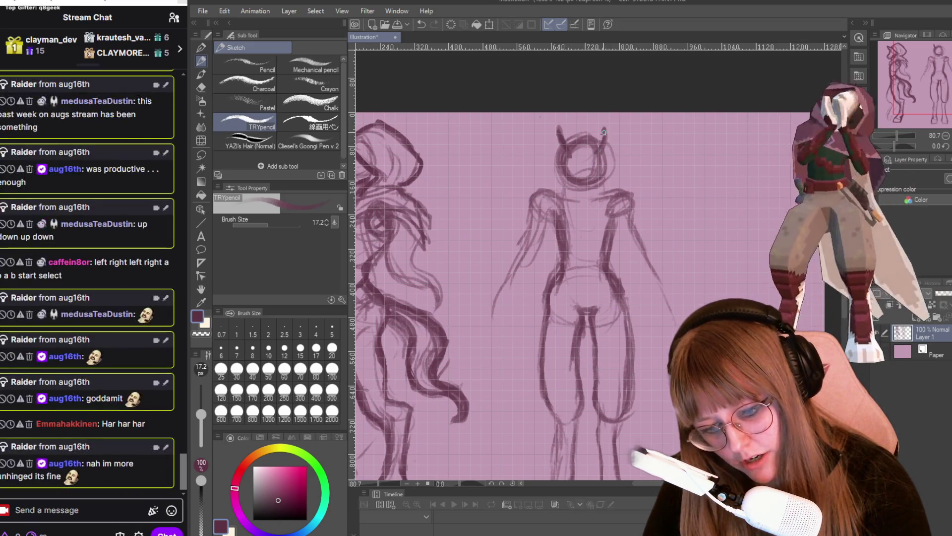
scroll(511, 164, "down", 2)
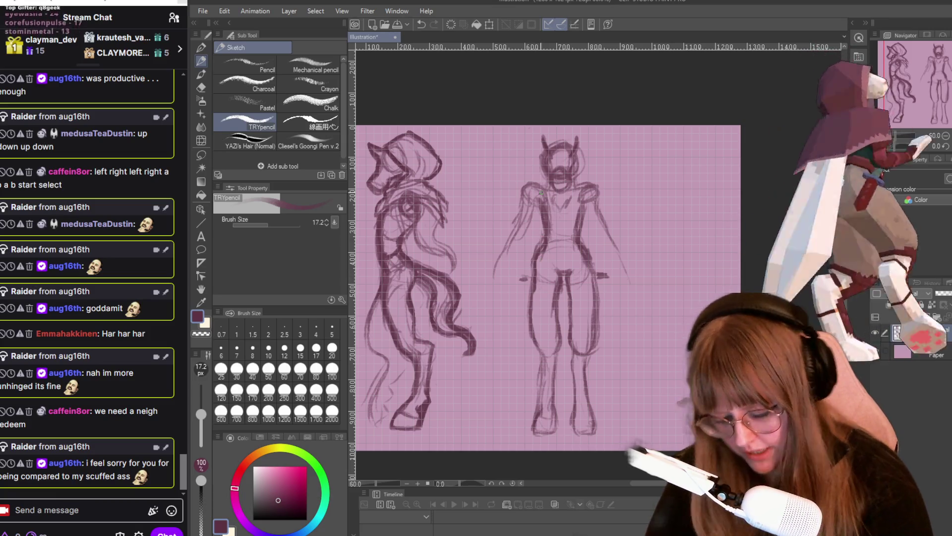
- Erase the front figure's right arm and shoulder strokes, leaving a slimmer torso
key("e")
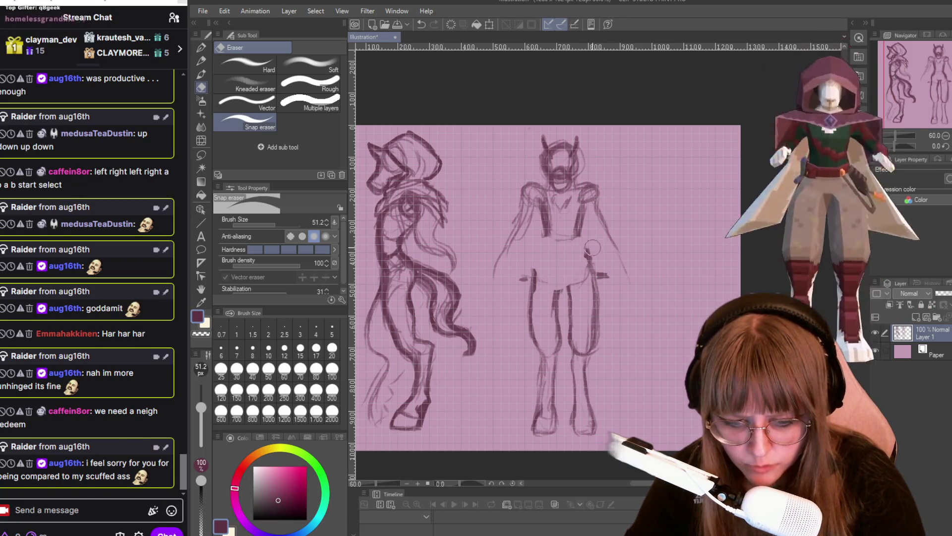
key("p")
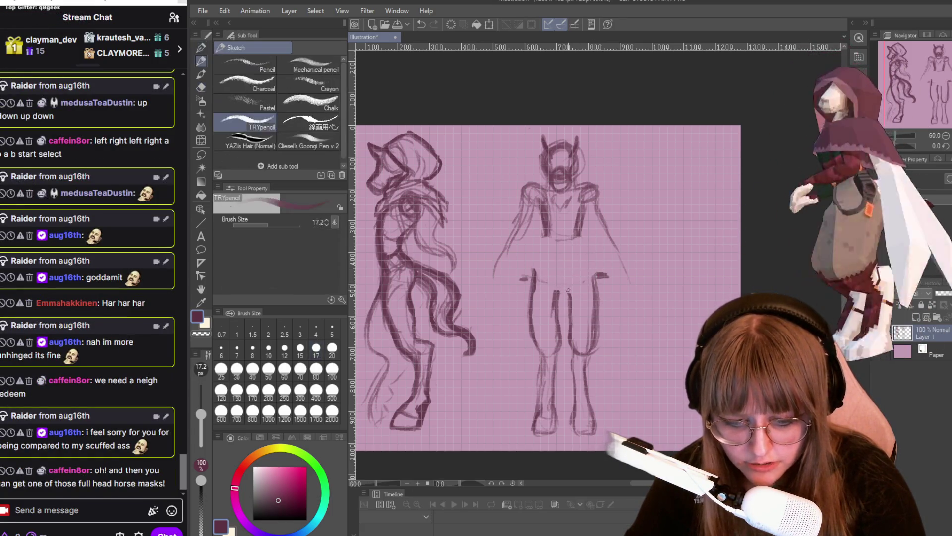
key("e")
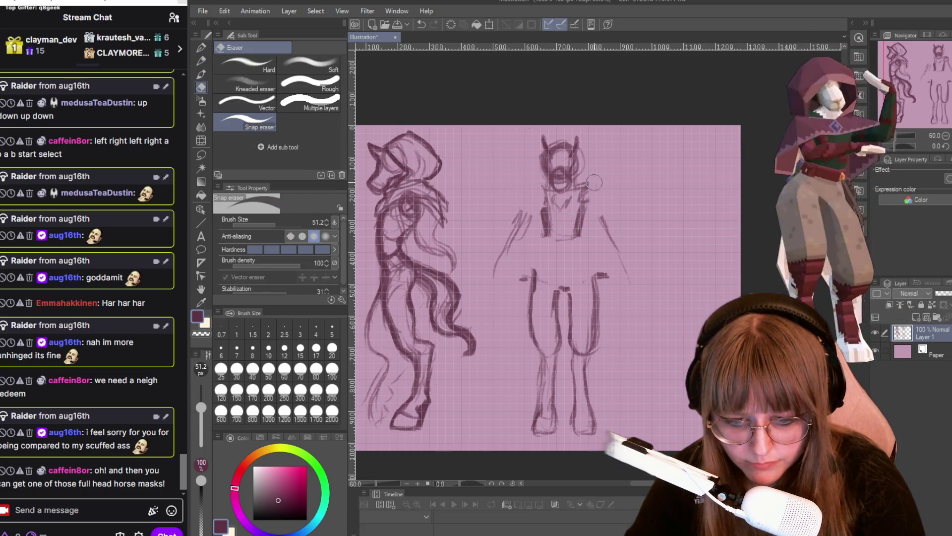
left_click_drag(601, 214, 610, 238)
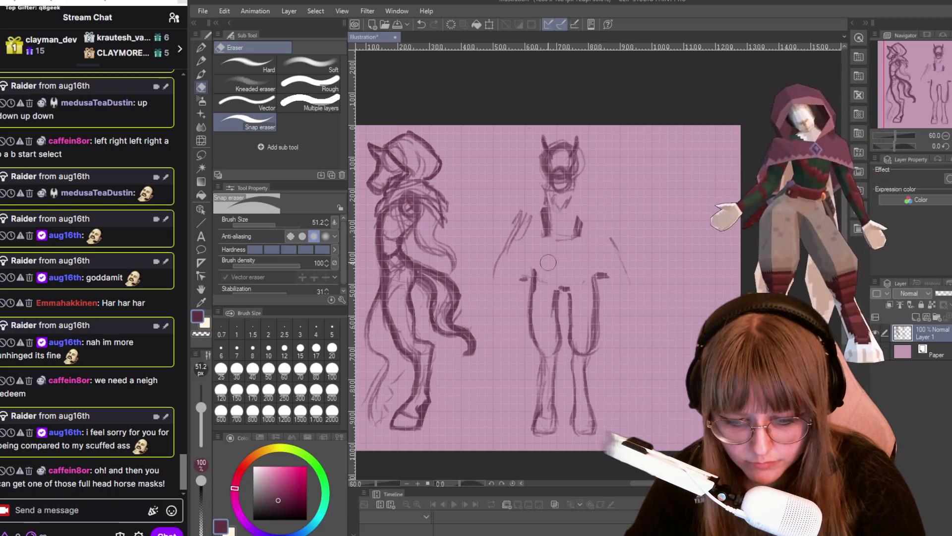
key("p")
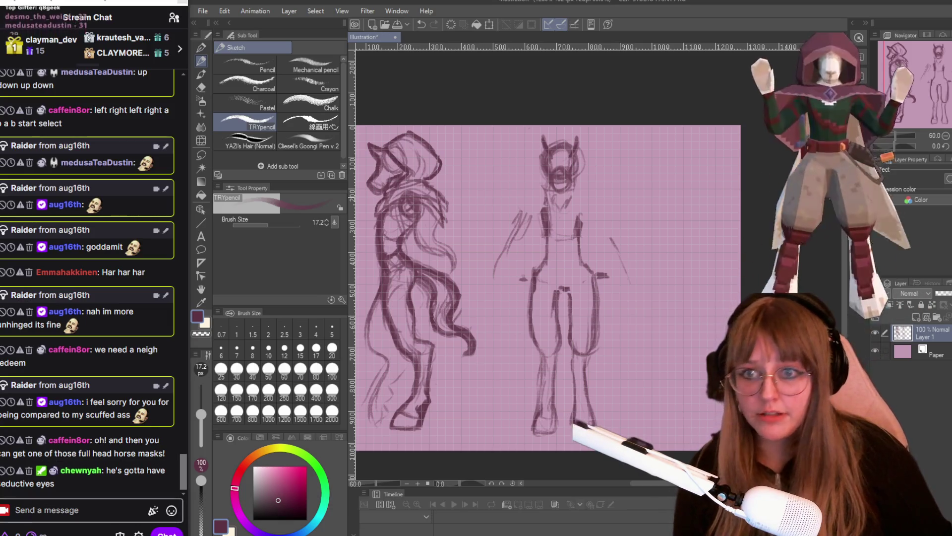
scroll(606, 276, "down", 2)
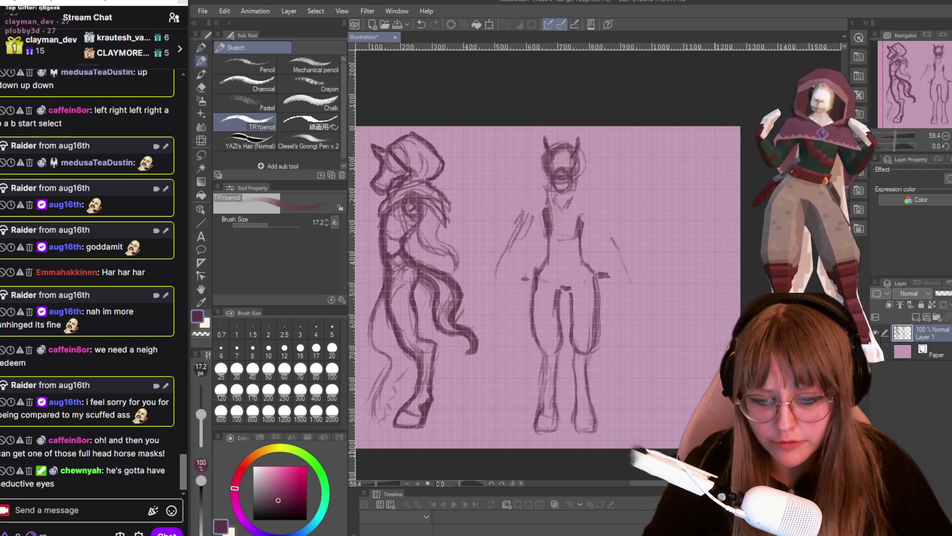
scroll(425, 277, "up", 1)
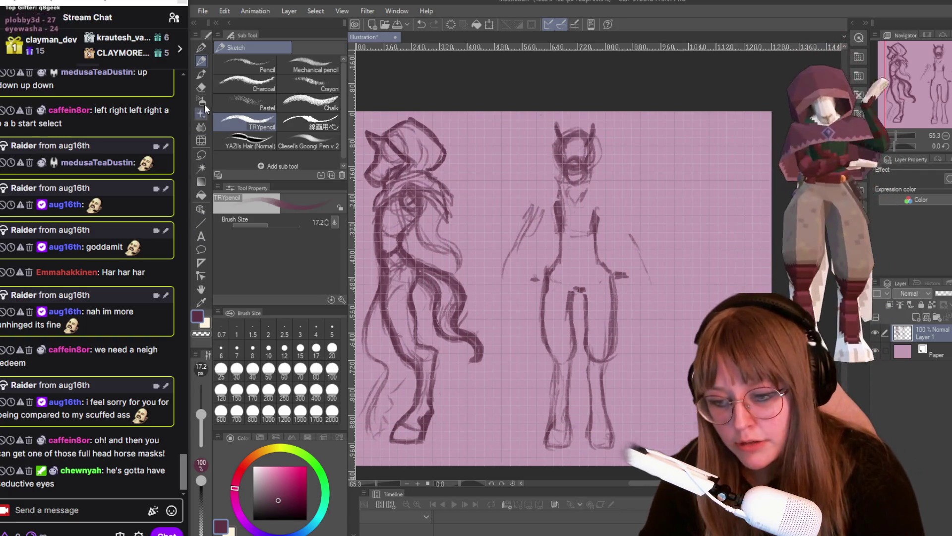
left_click(201, 154)
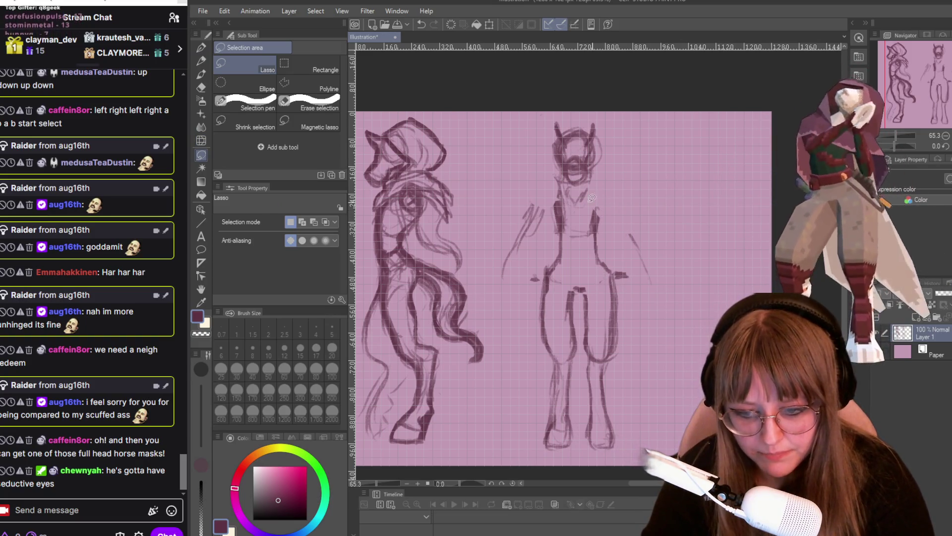
- Erase the front figure's right-hand legs and the rest of its right side
key("e")
mouse_move(583, 300)
left_mouse_down()
mouse_move(586, 427)
mouse_move(610, 322)
left_mouse_up()
mouse_move(613, 278)
left_mouse_down()
mouse_move(598, 304)
mouse_move(633, 222)
left_mouse_up()
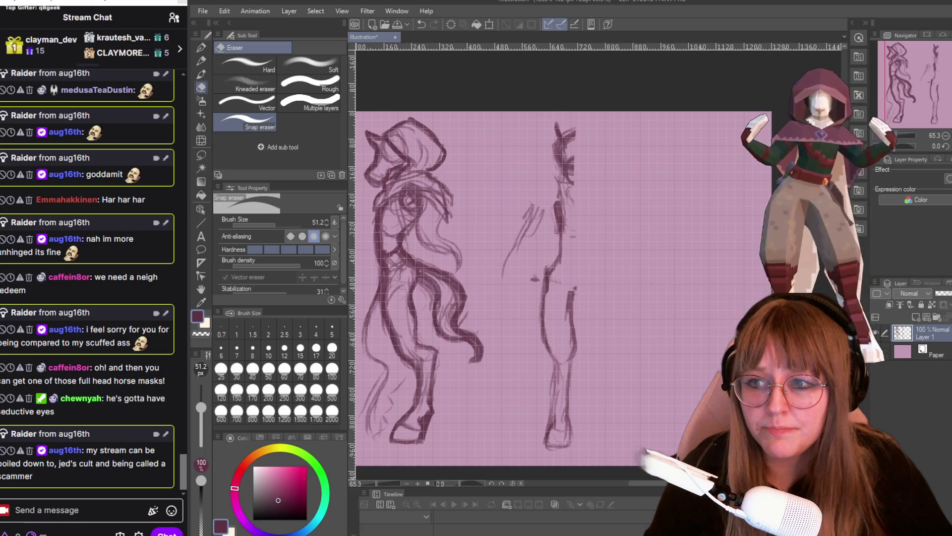
- Lasso-select the remaining left half of the middle figure
left_click(201, 155)
mouse_move(531, 103)
left_mouse_down()
mouse_move(498, 248)
mouse_move(521, 422)
left_mouse_up()
left_click_drag(640, 126, 560, 68)
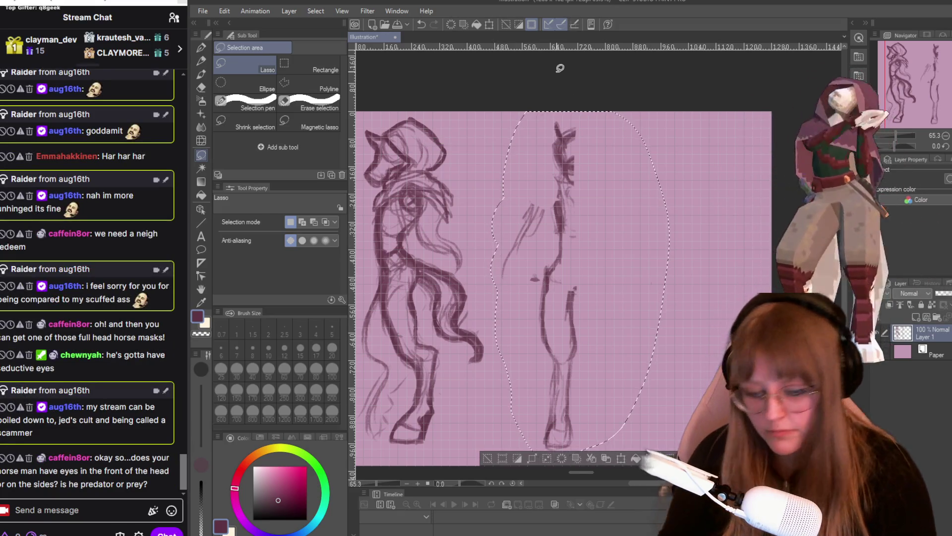
- Copy and paste the half front view, then flip the copy horizontally
key("ctrl+c")
key("ctrl+v")
key("ctrl+t")
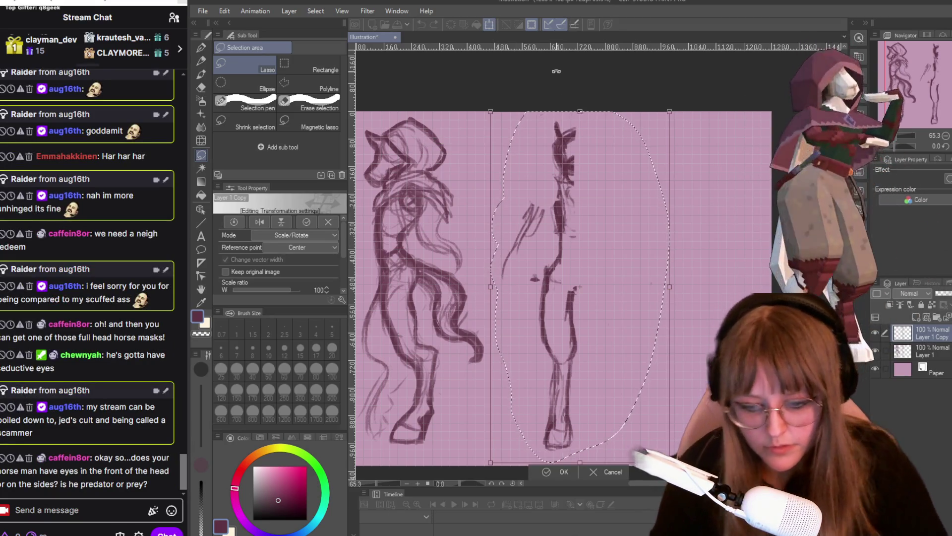
right_click(602, 209)
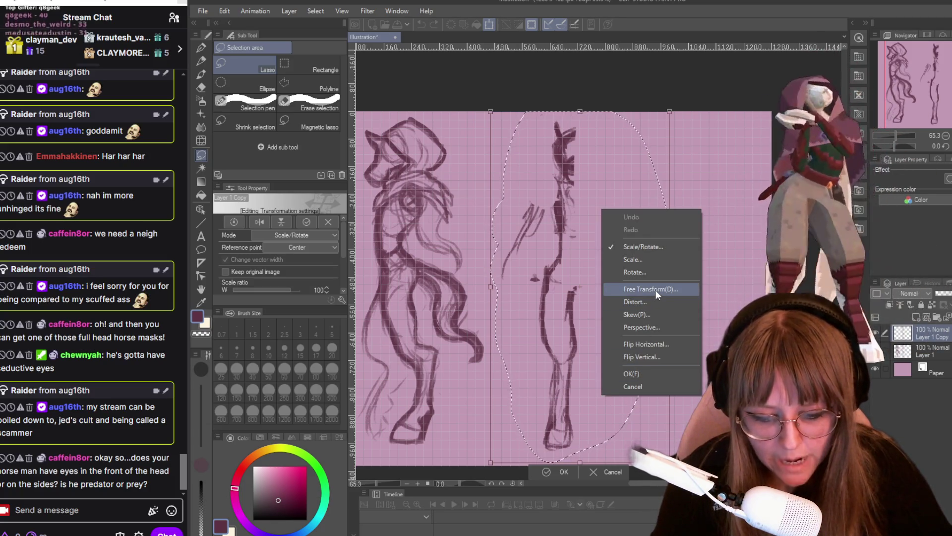
left_click(652, 344)
- Position the mirrored half against the original so the front view is symmetrical
left_click_drag(609, 315, 606, 311)
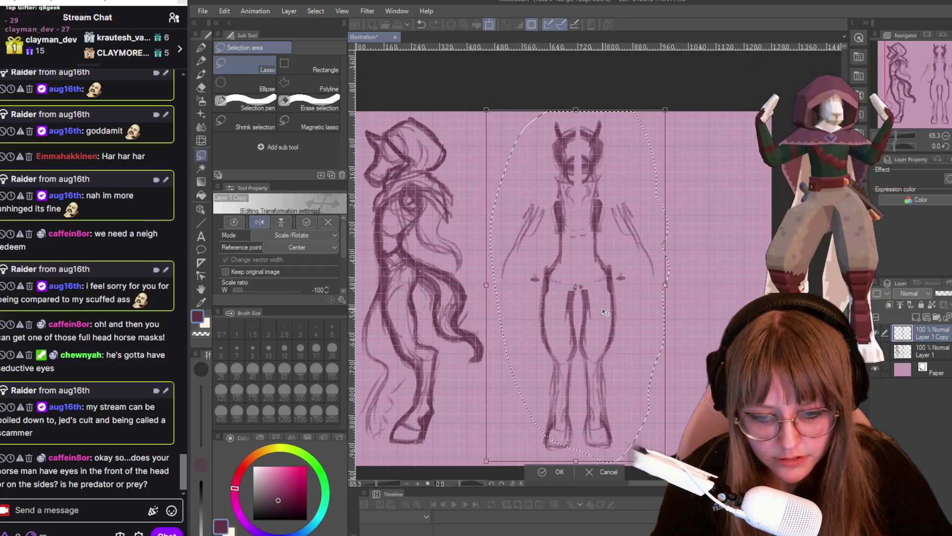
left_click_drag(662, 326, 666, 327)
left_click_drag(580, 288, 571, 286)
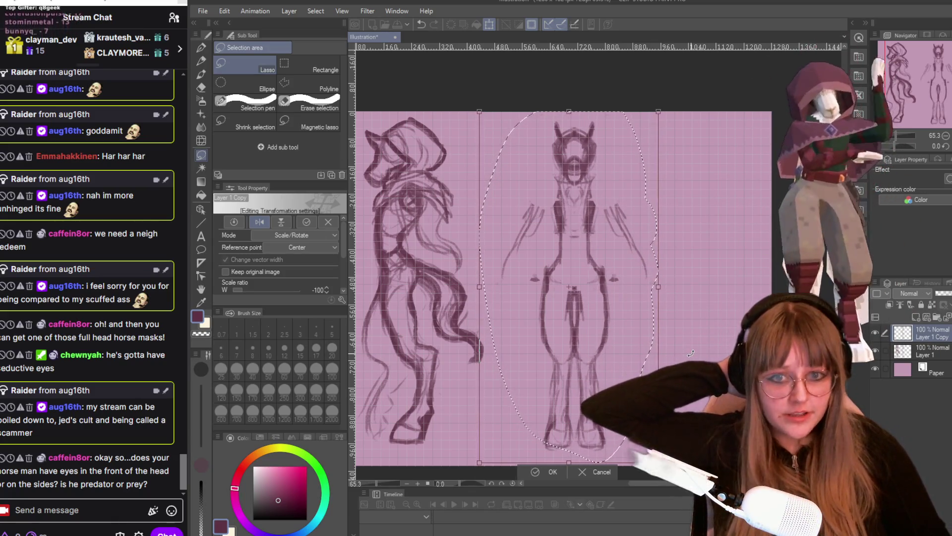
key("Right")
key("Right")
key("Right")
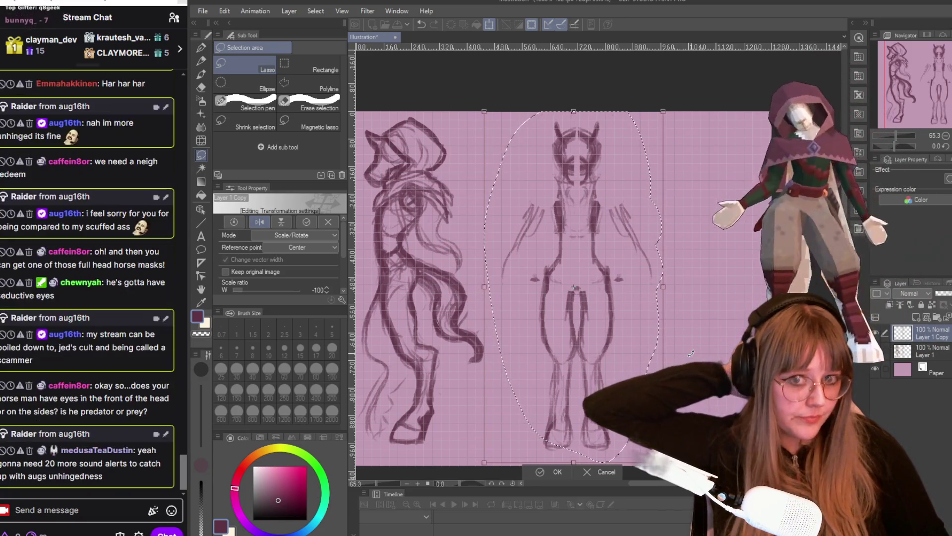
key("Right")
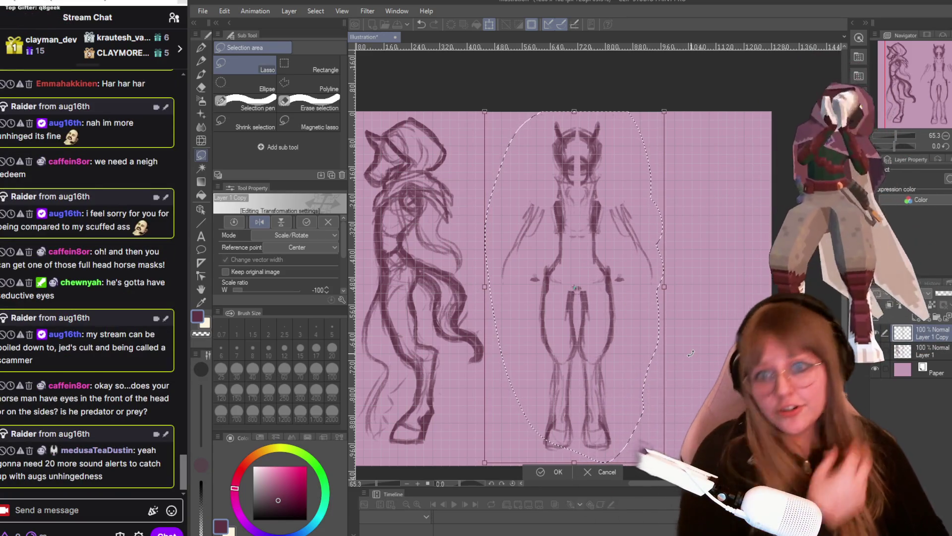
key("Right")
key("Right")
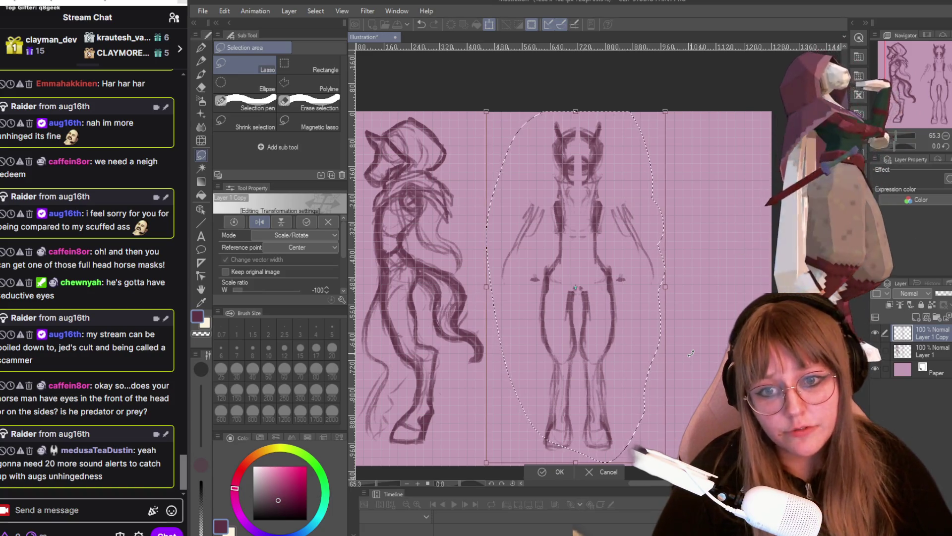
key("Left")
key("Left")
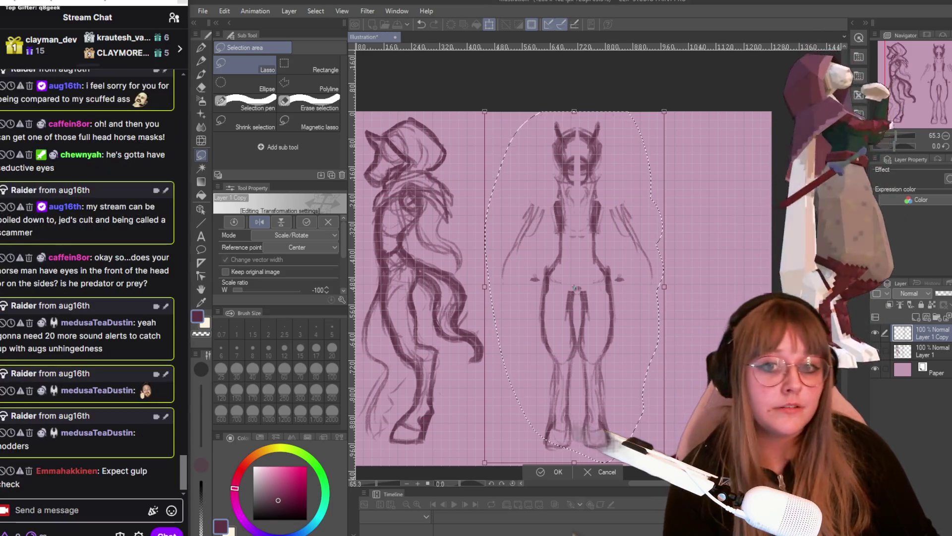
- Commit the mirrored half's placement and zoom in with the TRYpencil on the torso and belt
left_click(555, 472)
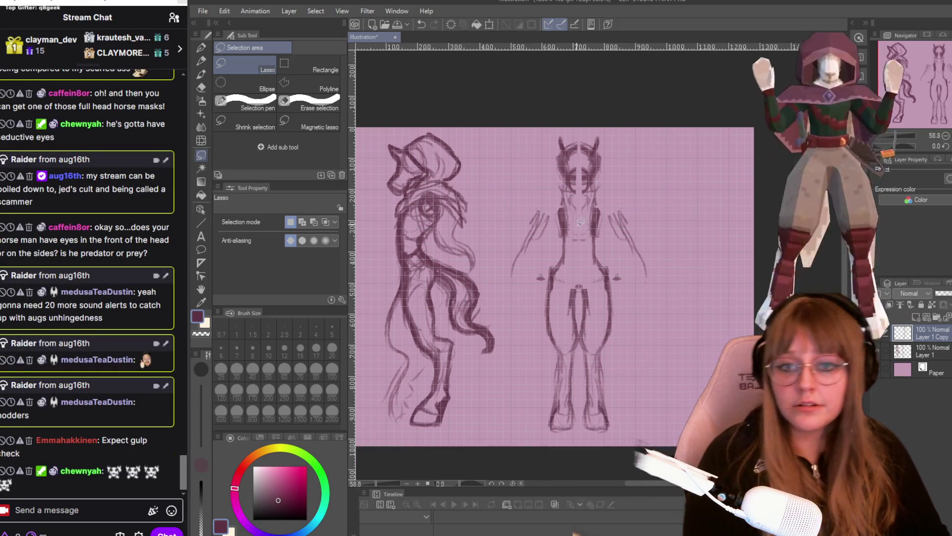
scroll(587, 227, "down", 1)
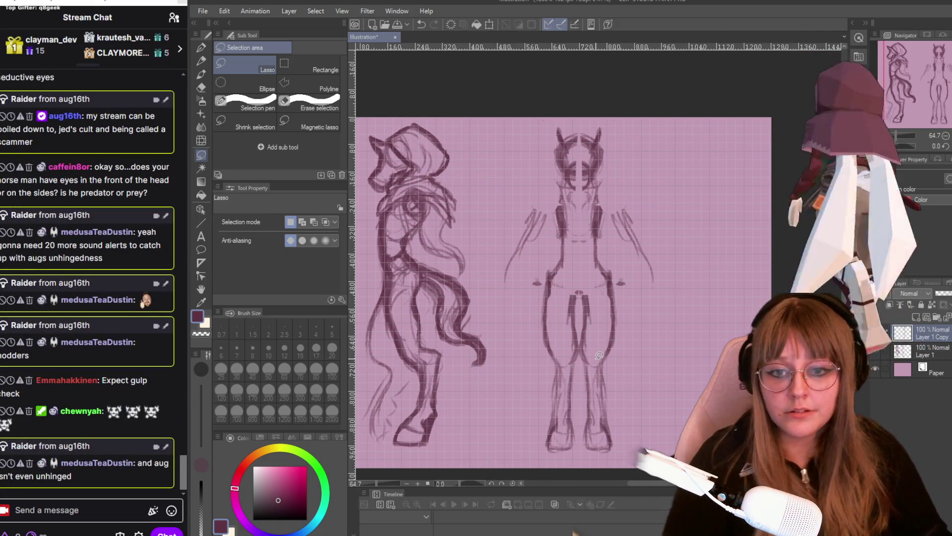
key("p")
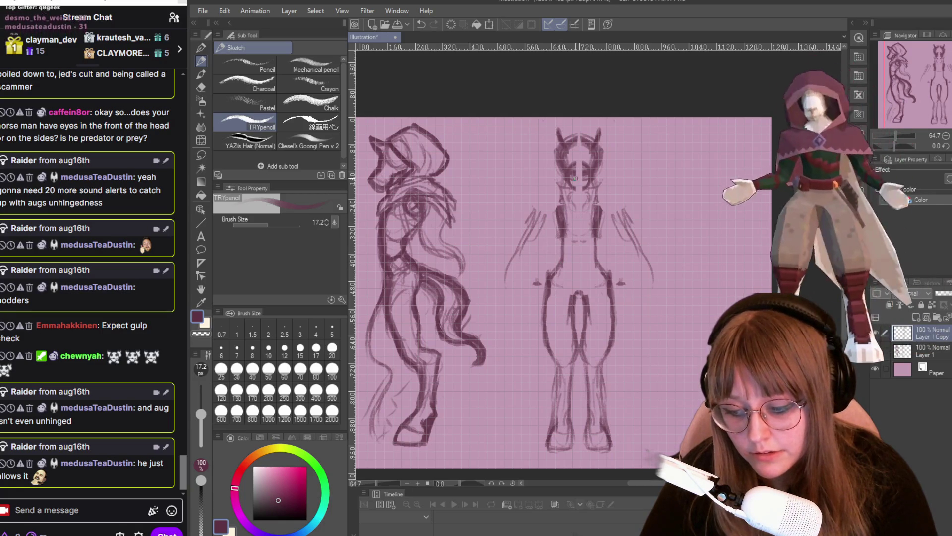
scroll(575, 178, "up", 1)
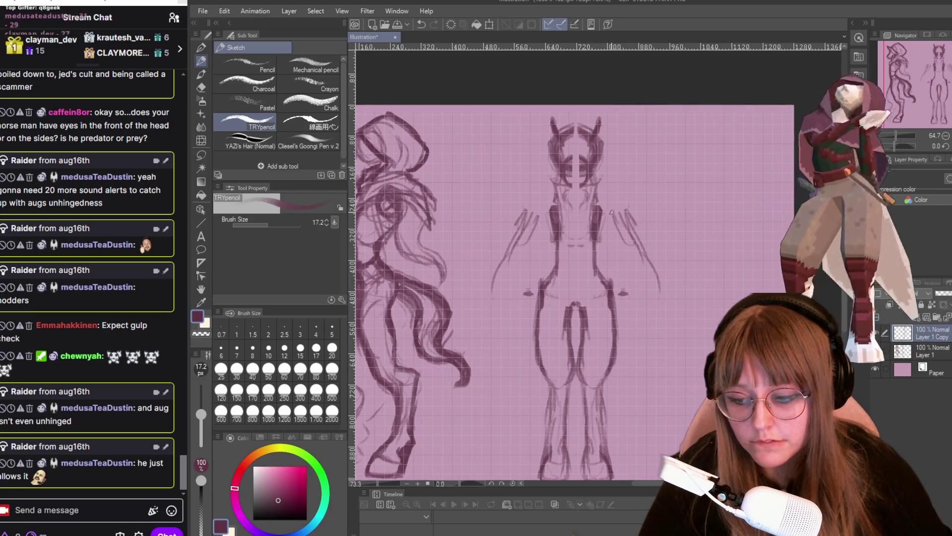
scroll(595, 208, "up", 1)
scroll(625, 238, "up", 1)
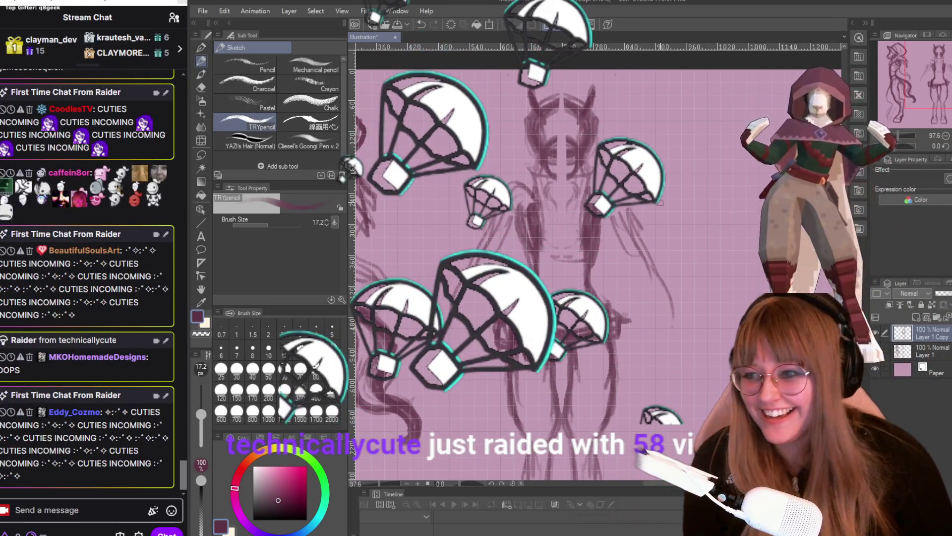
- Send a /shoutout command for the raiding streamer's channel in Twitch chat
scroll(660, 201, "down", 3)
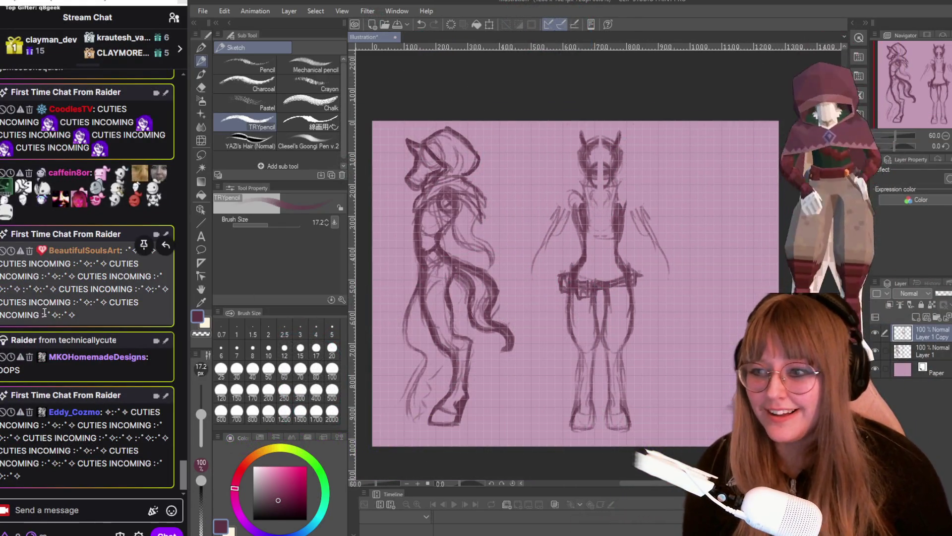
scroll(44, 313, "up", 5)
scroll(49, 273, "up", 3)
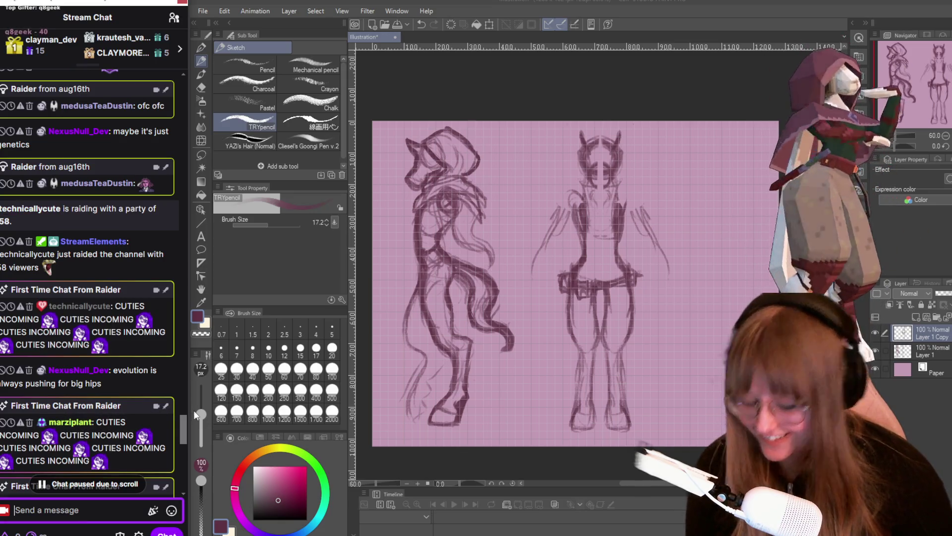
type("(shoutout")
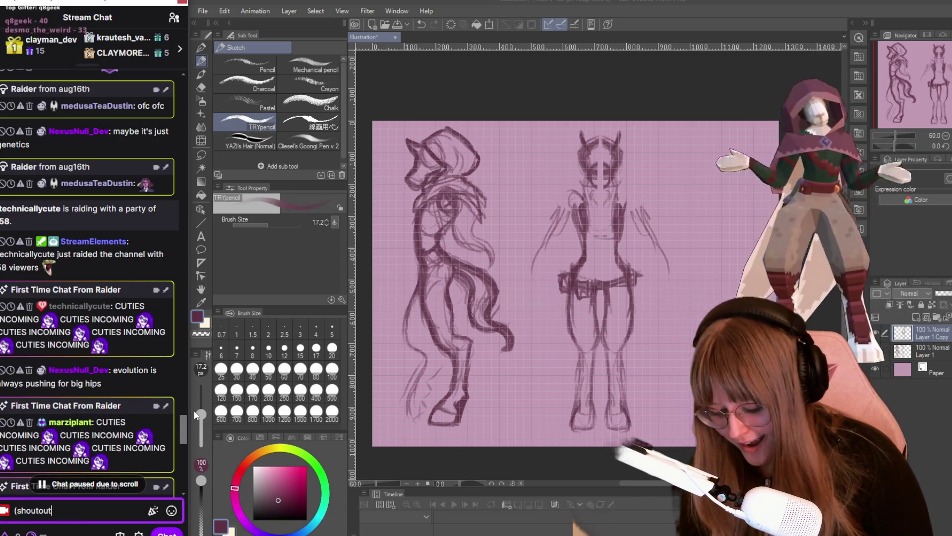
type("technicallycute")
scroll(88, 222, "down", 5)
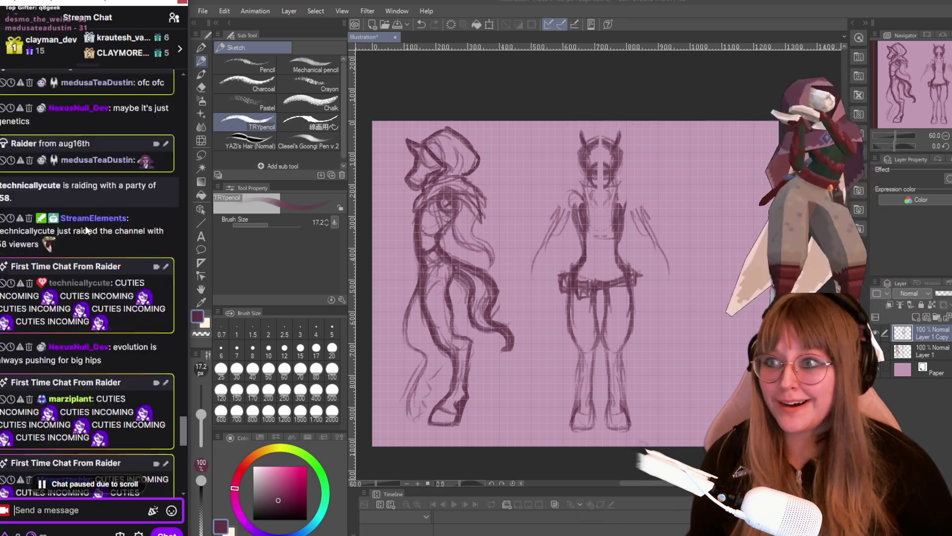
scroll(89, 222, "down", 5)
scroll(100, 245, "down", 5)
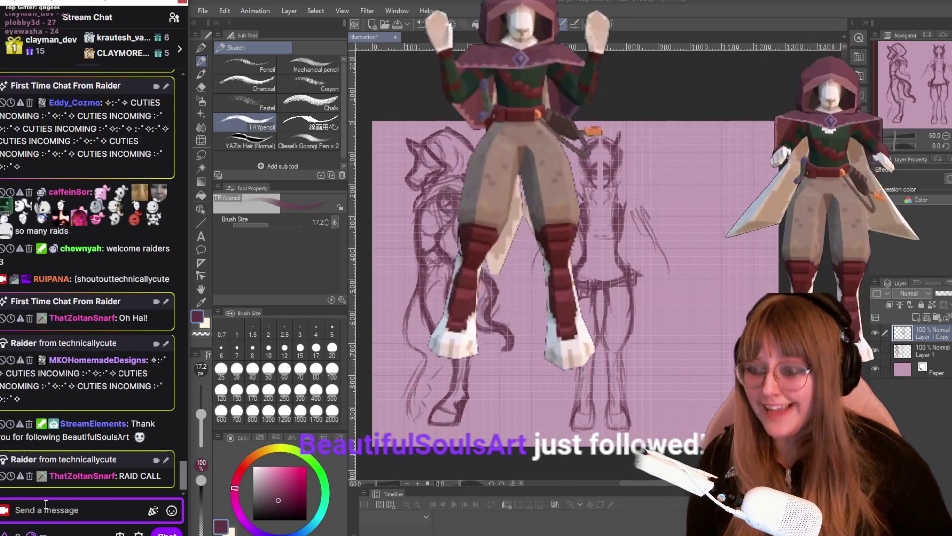
type("/")
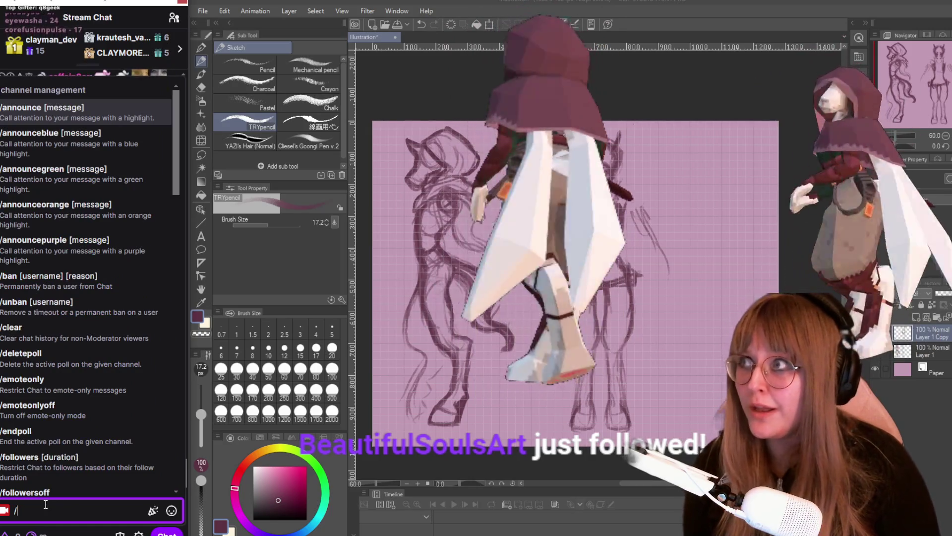
type("shou")
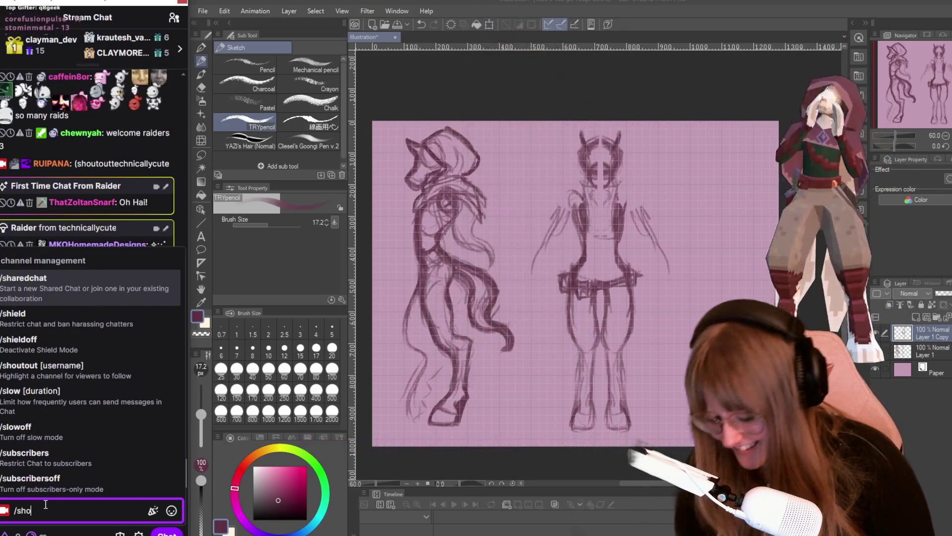
type("tout")
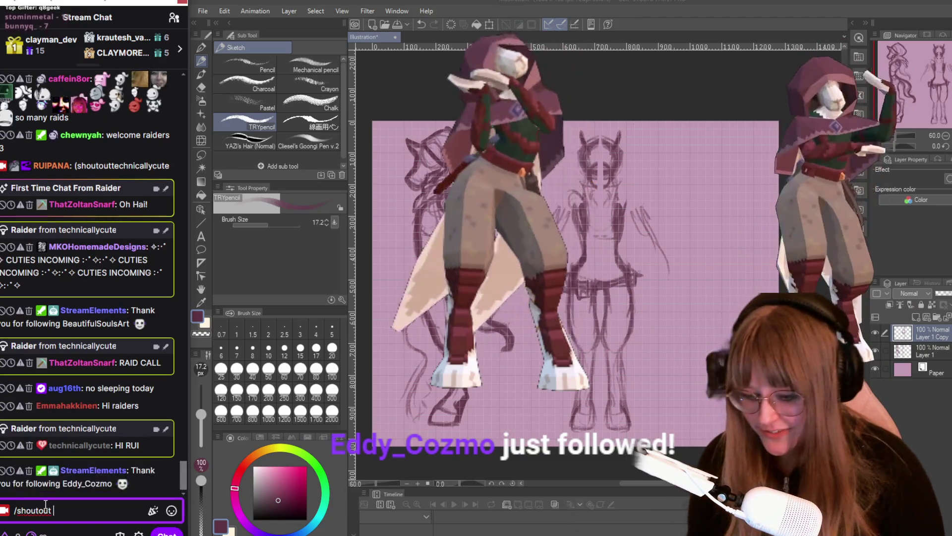
type(" technicallycute")
key("Return")
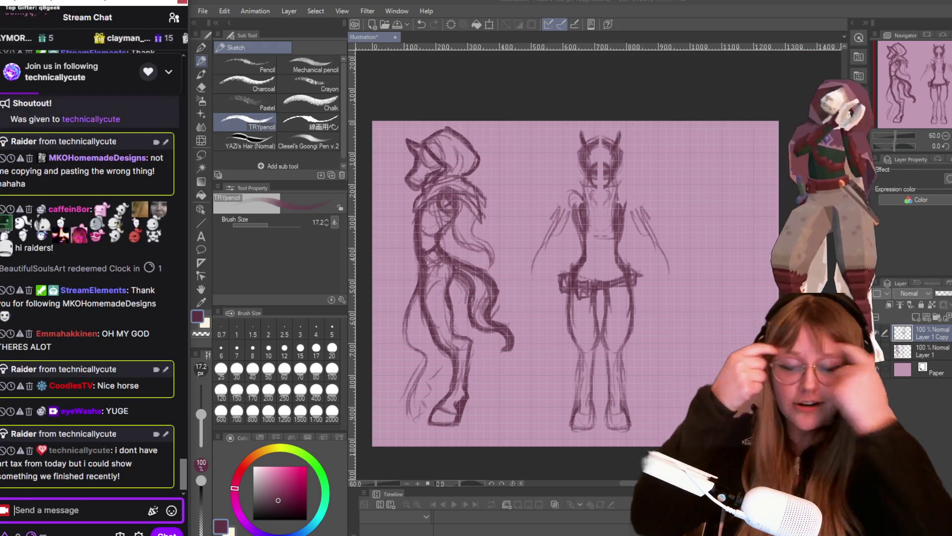
scroll(467, 147, "down", 1)
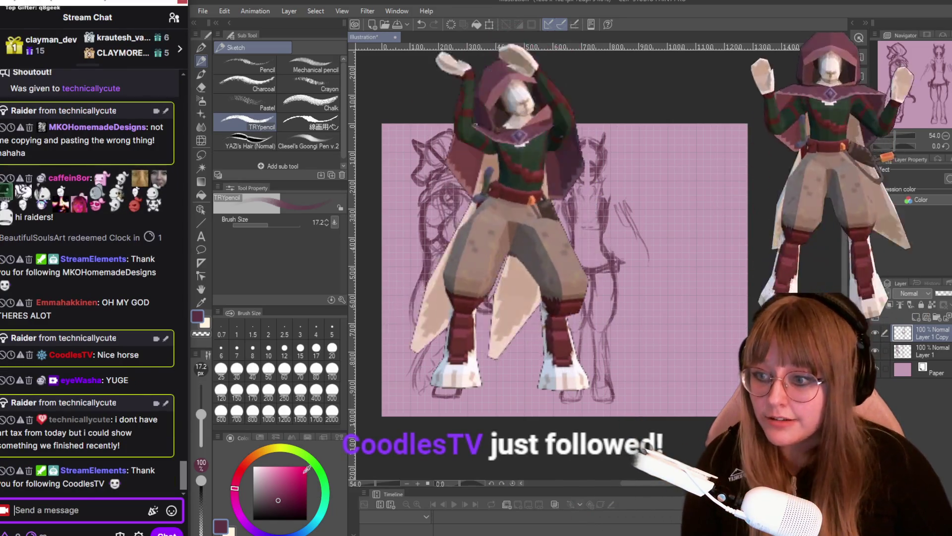
left_click(74, 429)
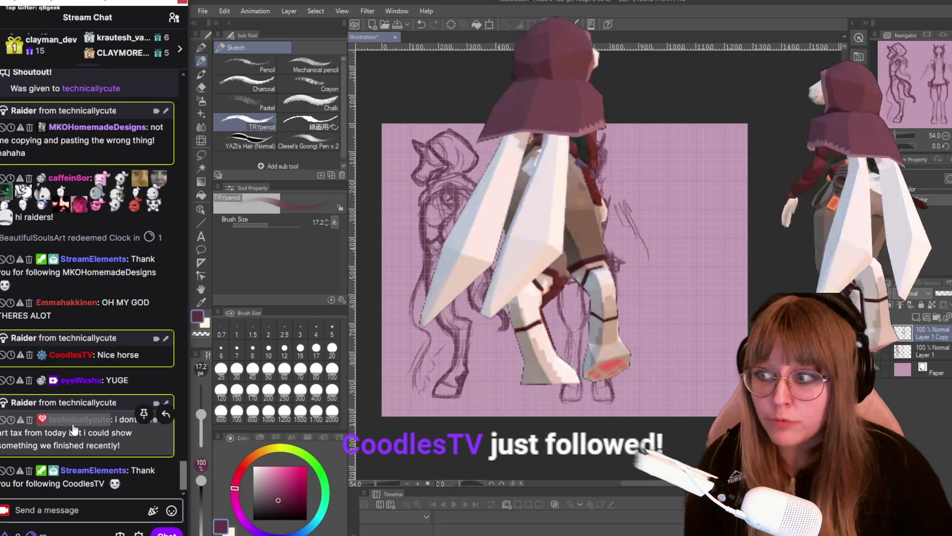
- Check the raider's profile card, scroll their channel page and Featured Clips, then close the window
left_click(77, 419)
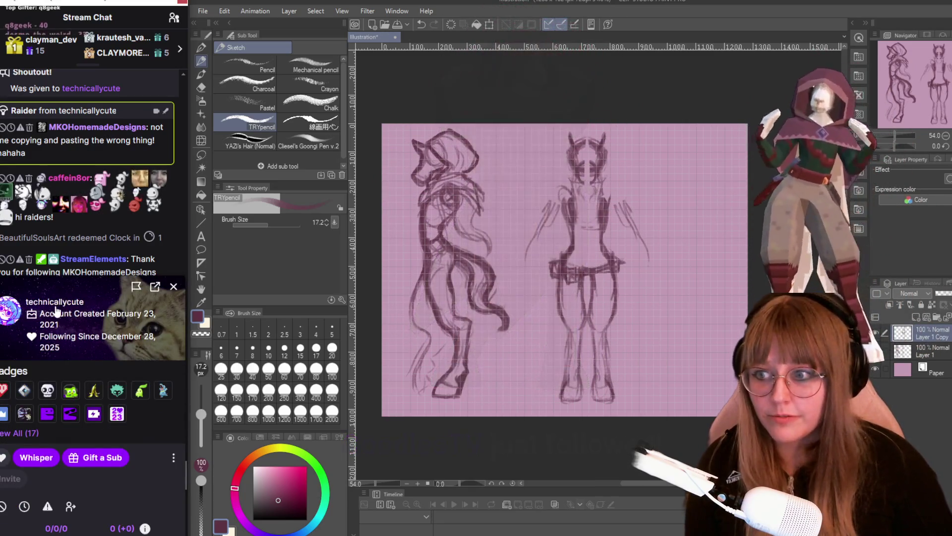
left_click(174, 286)
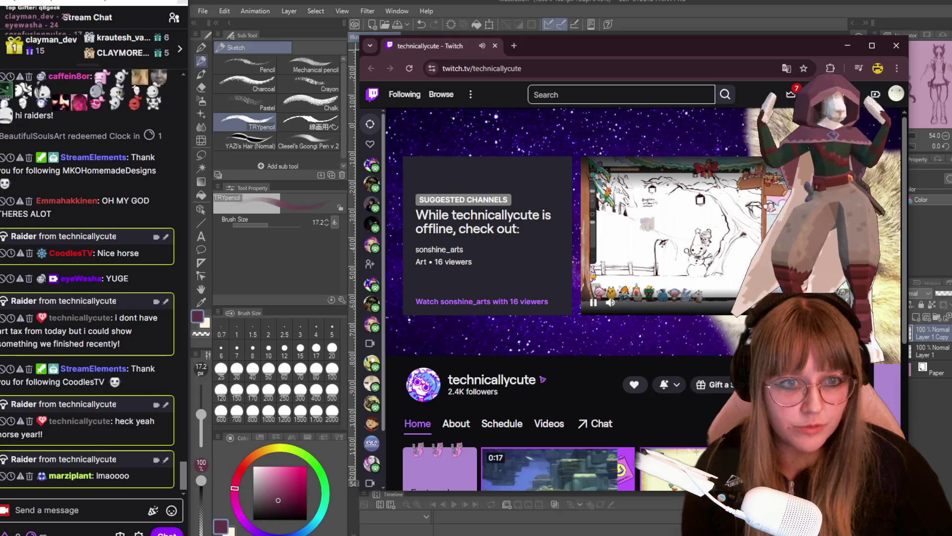
scroll(640, 298, "down", 1)
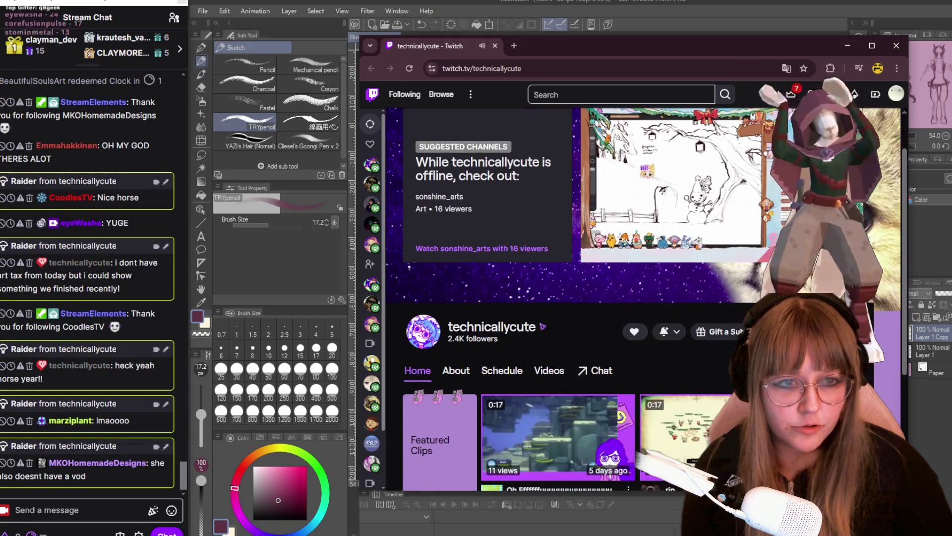
scroll(476, 364, "down", 1)
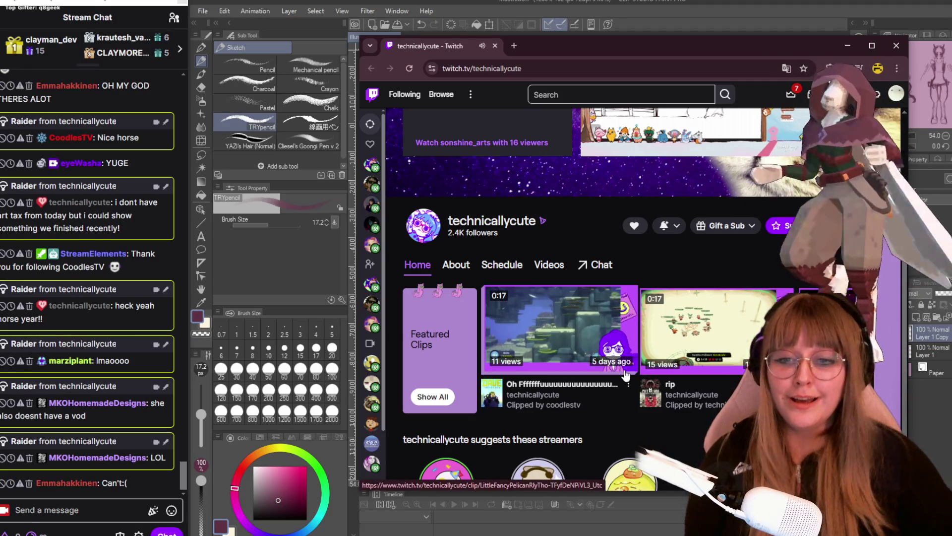
scroll(661, 149, "down", 1)
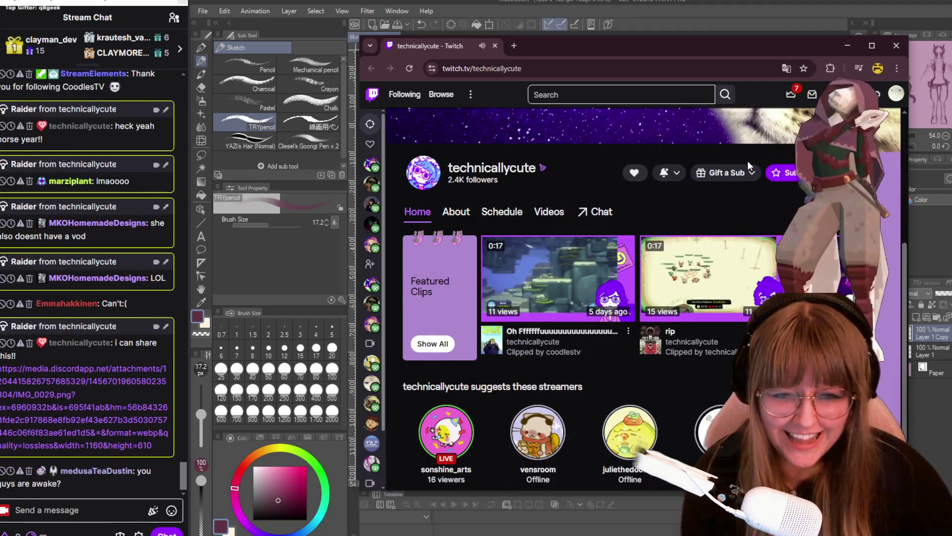
scroll(689, 199, "right", 3)
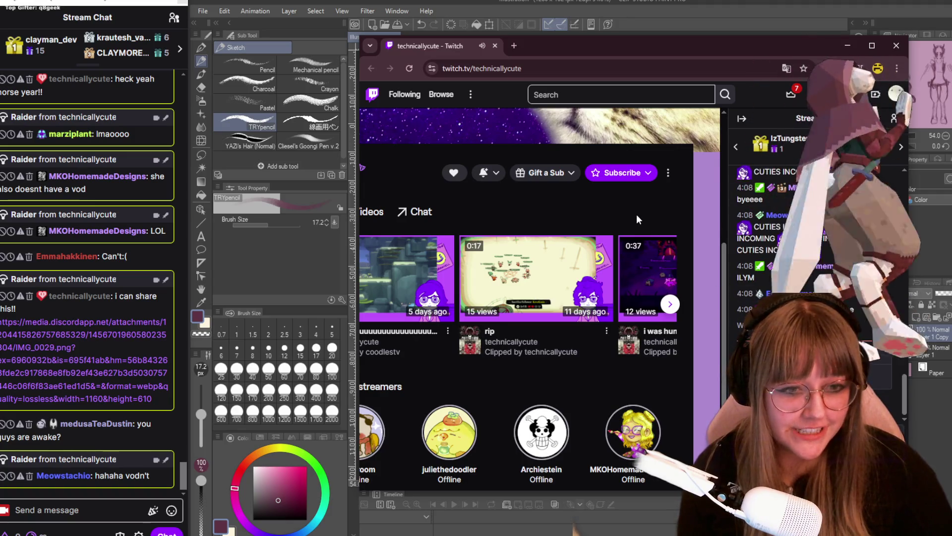
scroll(636, 214, "up", 4)
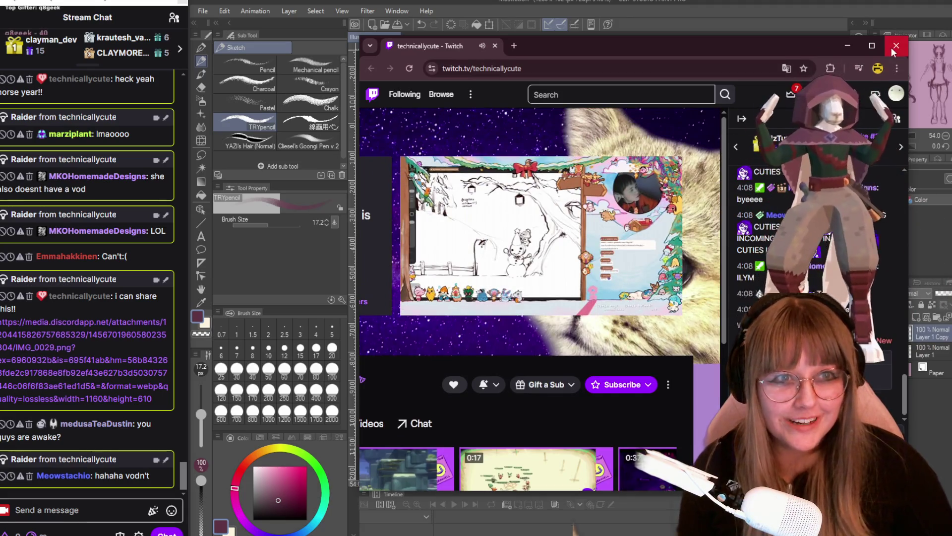
left_click(891, 46)
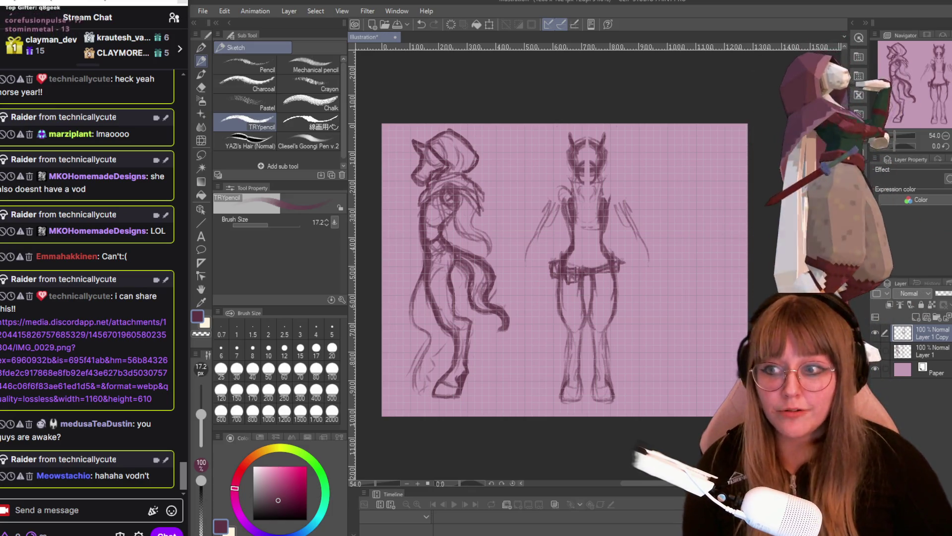
double_click(68, 356)
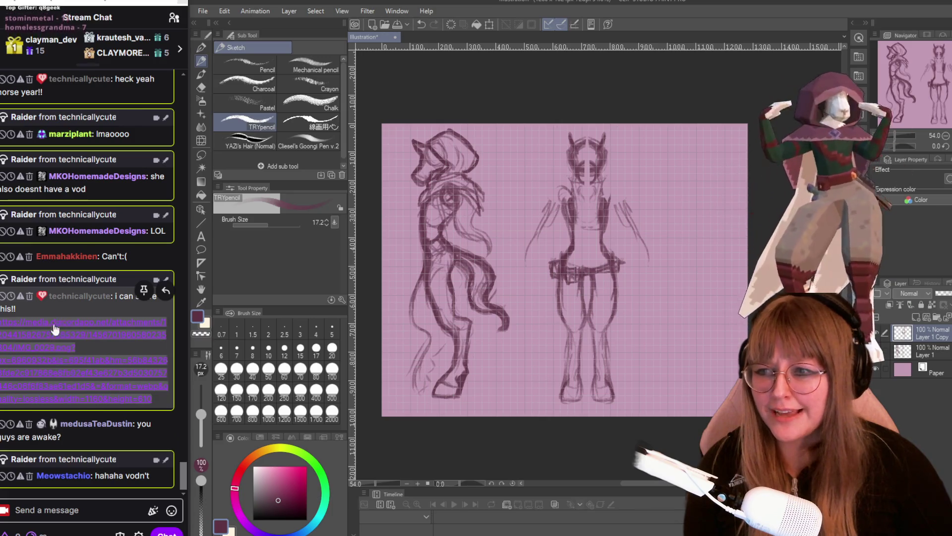
left_click(55, 329)
left_click(144, 289)
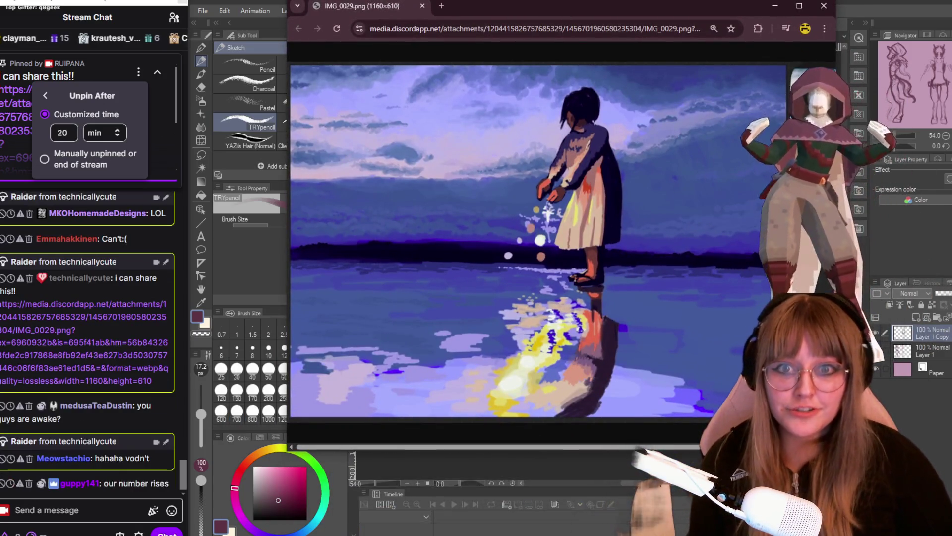
- Zoom the shared seaside painting out slightly in Chrome, then minimize the browser
key("ctrl+minus")
key("ctrl+minus")
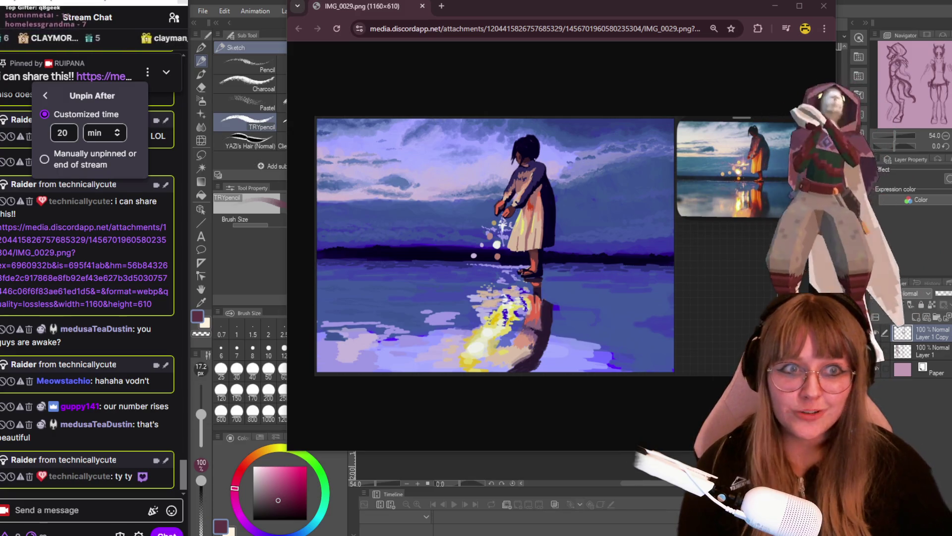
left_click(775, 6)
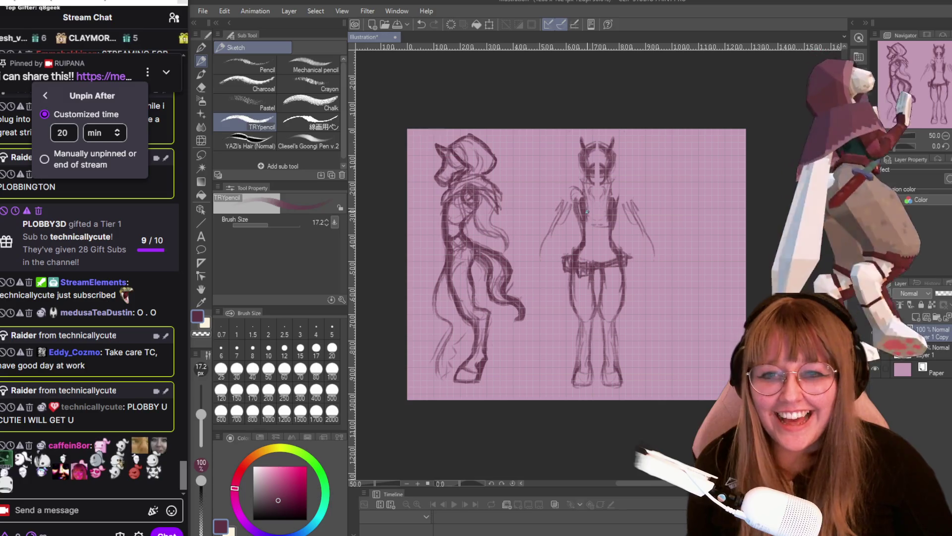
scroll(627, 304, "up", 1)
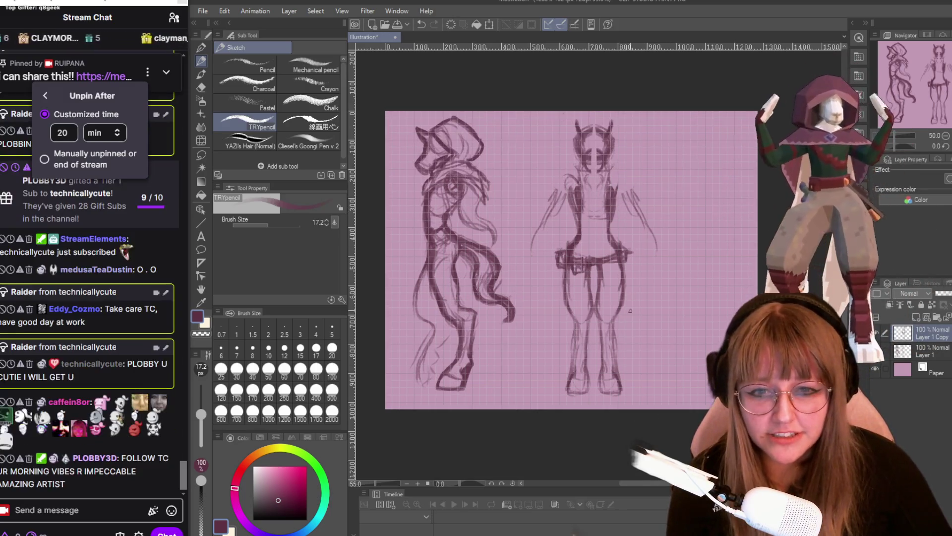
- Zoom into the front figure to sketch a diagonal chest strap and belt with pouch, then zoom out
scroll(629, 302, "up", 1)
scroll(630, 302, "up", 1)
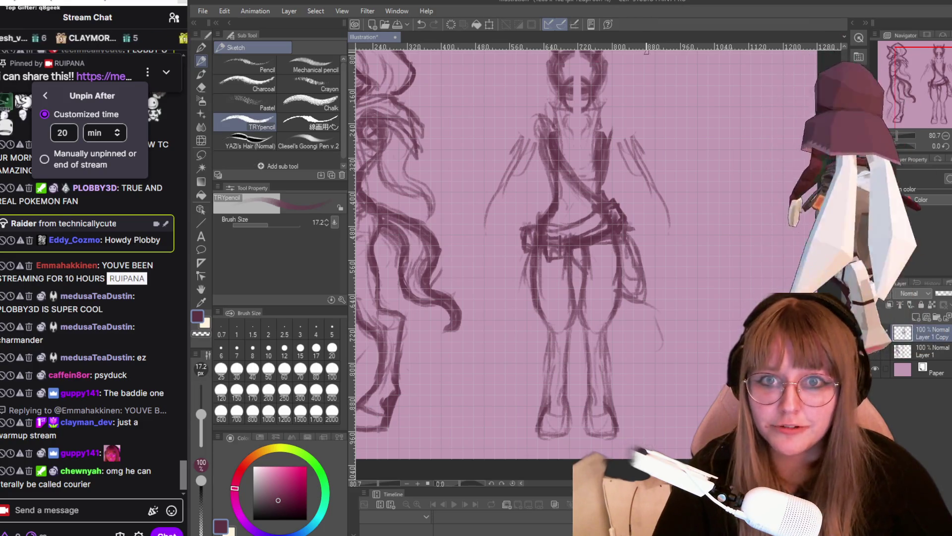
scroll(578, 154, "down", 1)
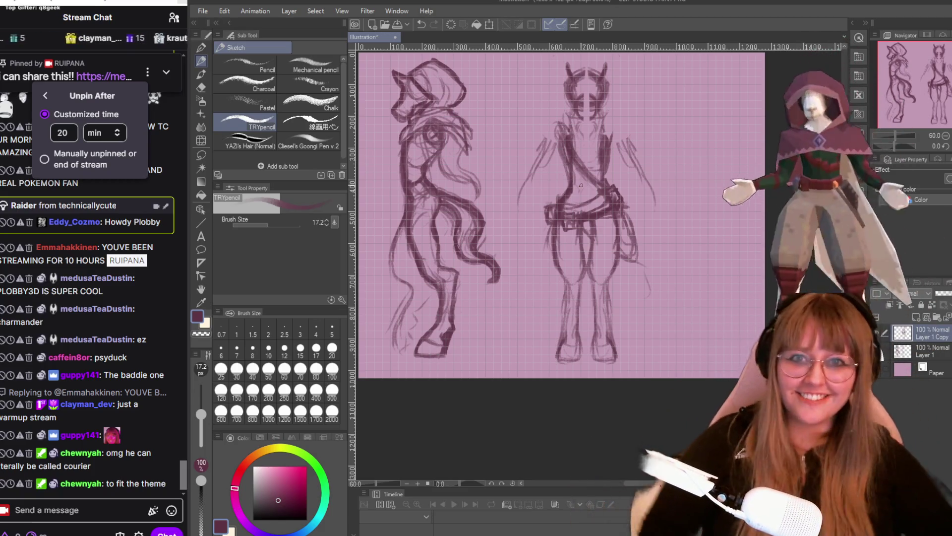
- Handwrite 'Courier' with a small heart in the empty upper-right area beside the front view
mouse_move(650, 70)
left_mouse_down()
mouse_move(647, 91)
mouse_move(729, 89)
mouse_move(711, 122)
left_mouse_up()
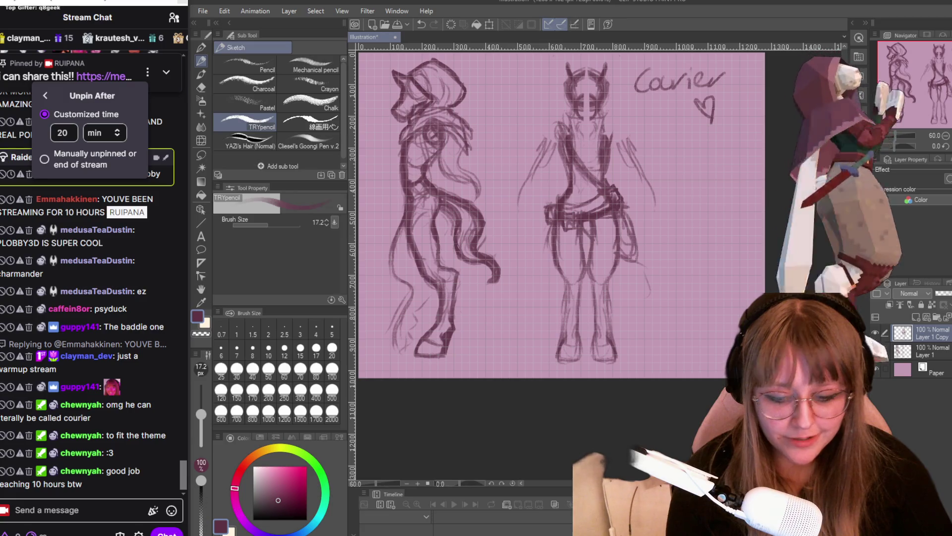
scroll(850, 220, "up", 2)
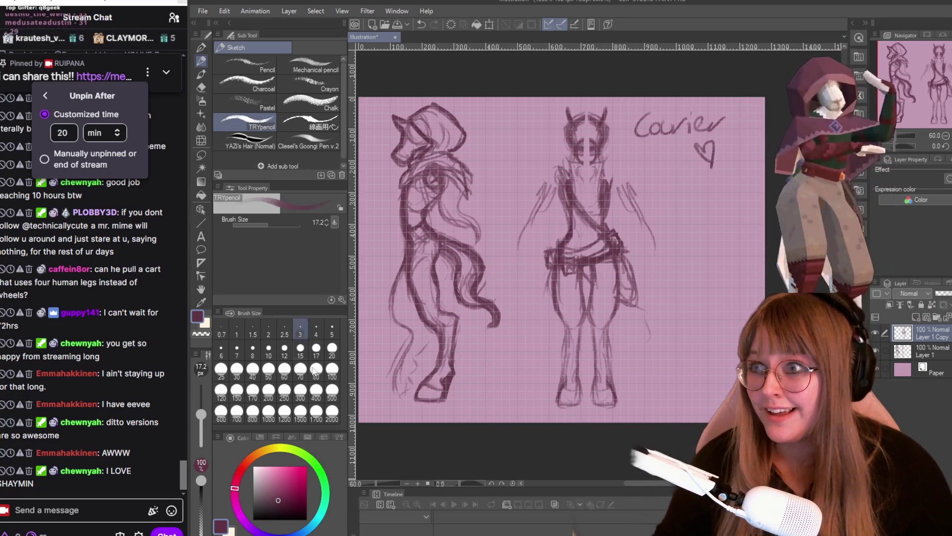
- Close the Unpin After popup and sketch hands on the front view, each holding a long diagonal blade
left_click(91, 149)
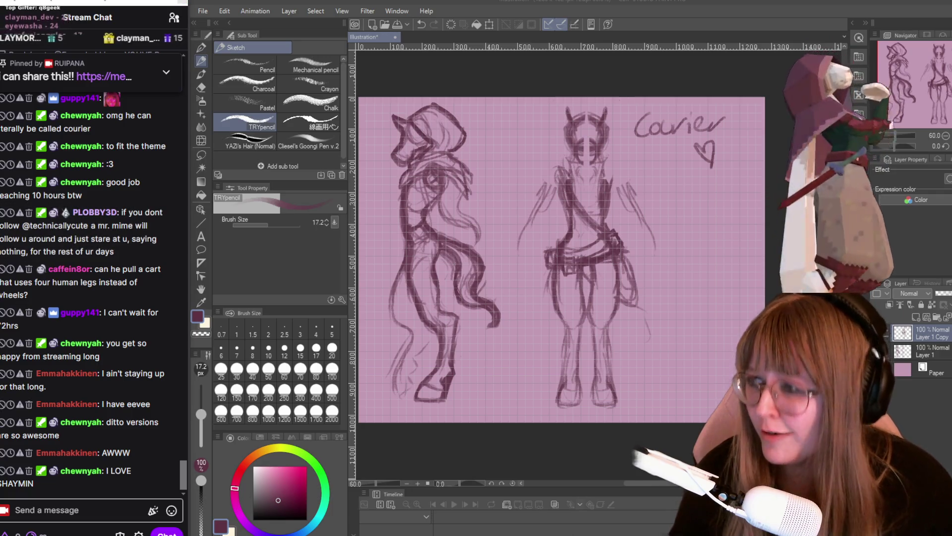
scroll(684, 354, "down", 1)
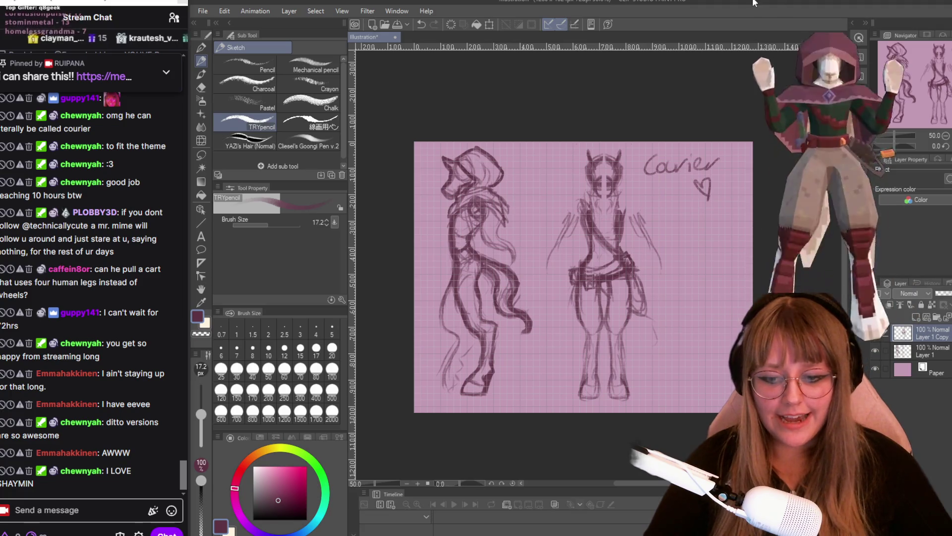
scroll(684, 217, "down", 1)
scroll(704, 218, "up", 1)
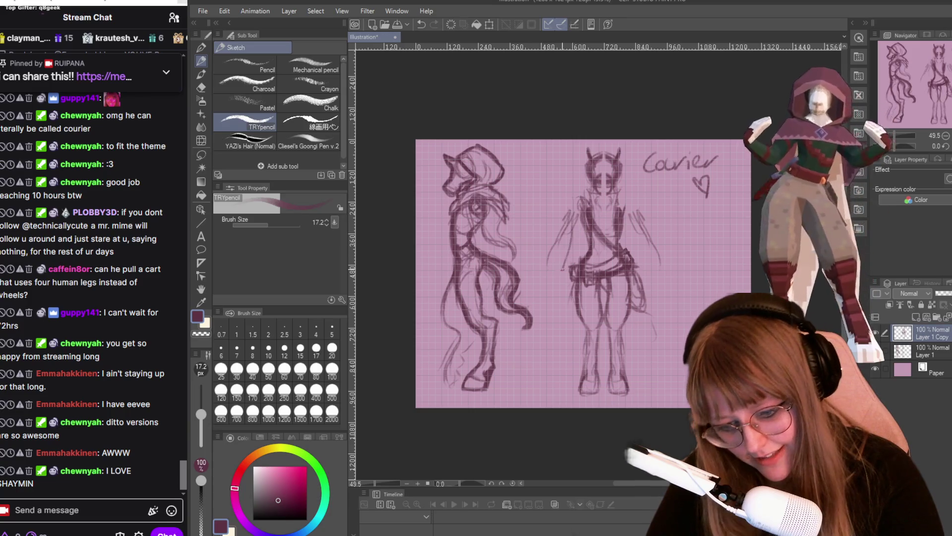
left_click_drag(557, 272, 560, 287)
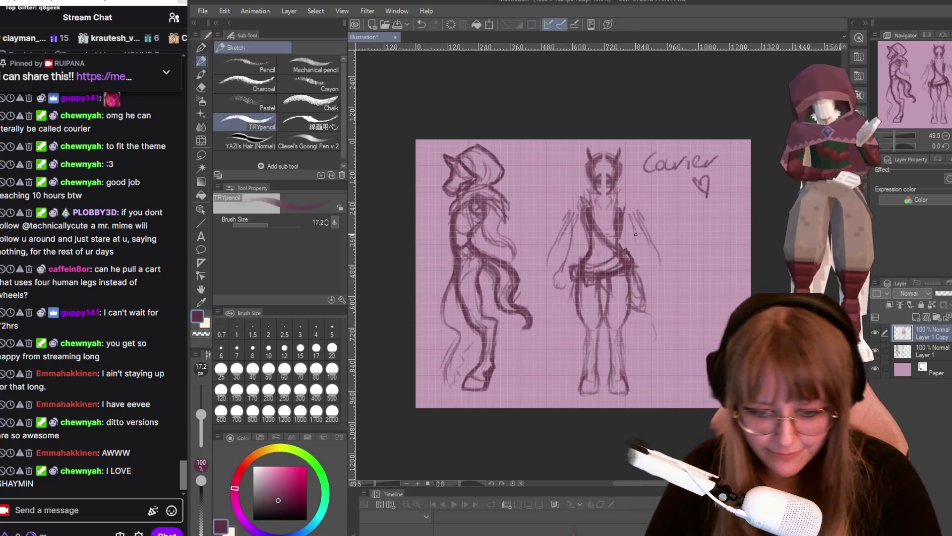
left_click_drag(644, 275, 650, 293)
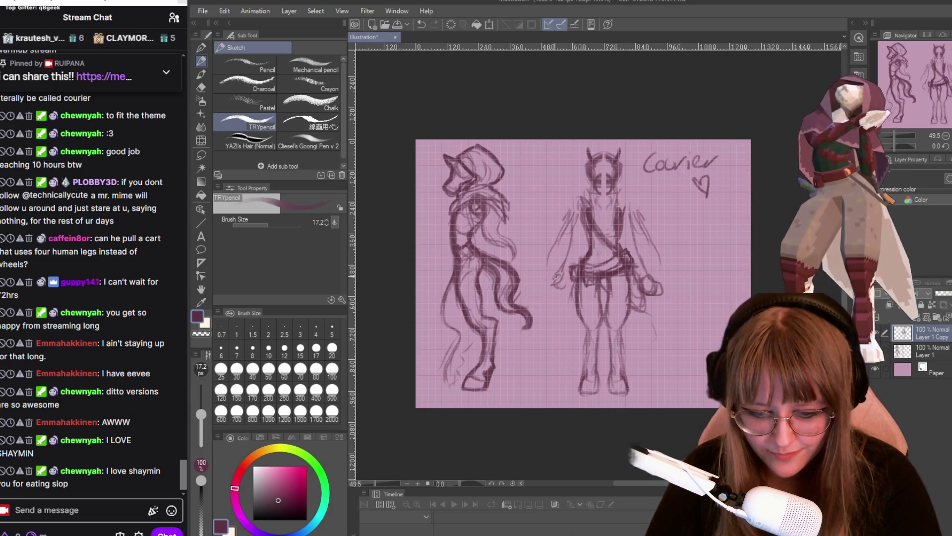
left_click_drag(562, 280, 536, 247)
left_click_drag(649, 276, 671, 239)
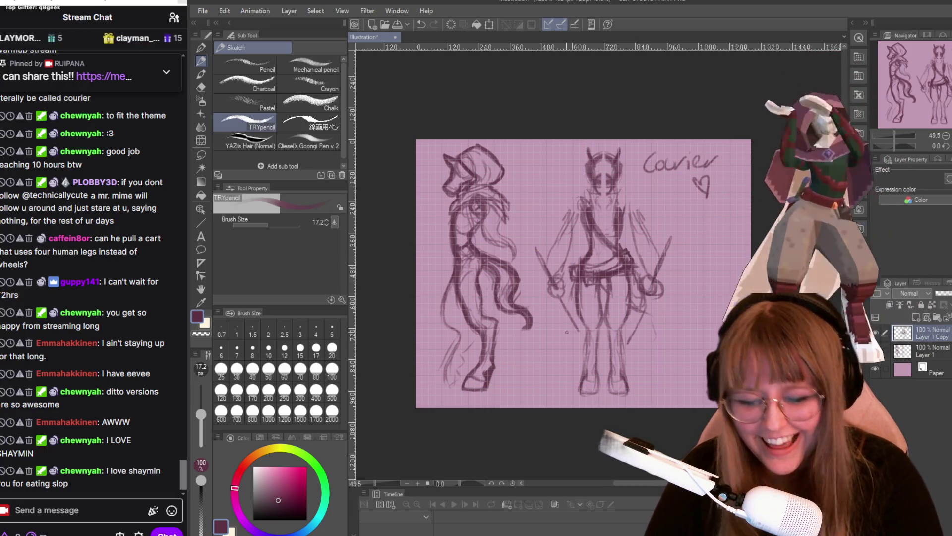
- Add lines hanging down beside the front view's legs
left_click_drag(567, 332, 562, 332)
left_click_drag(651, 330, 636, 393)
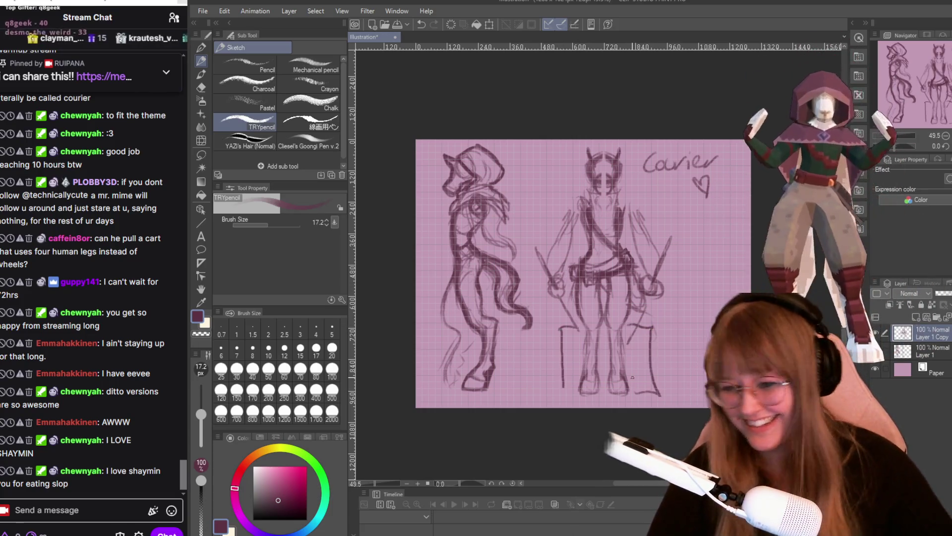
scroll(582, 407, "up", 1)
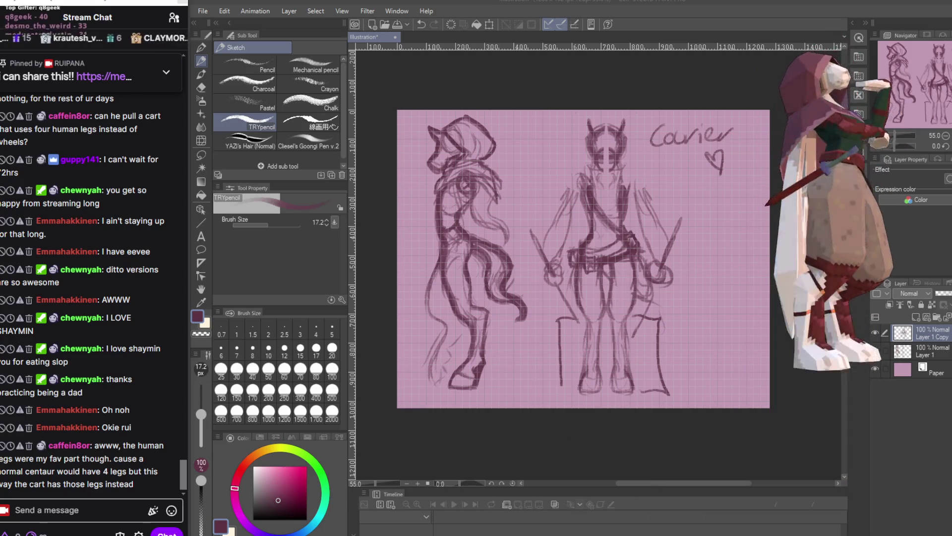
- Click into the Twitch chat's Send a message box
left_click(72, 515)
mouse_move(89, 195)
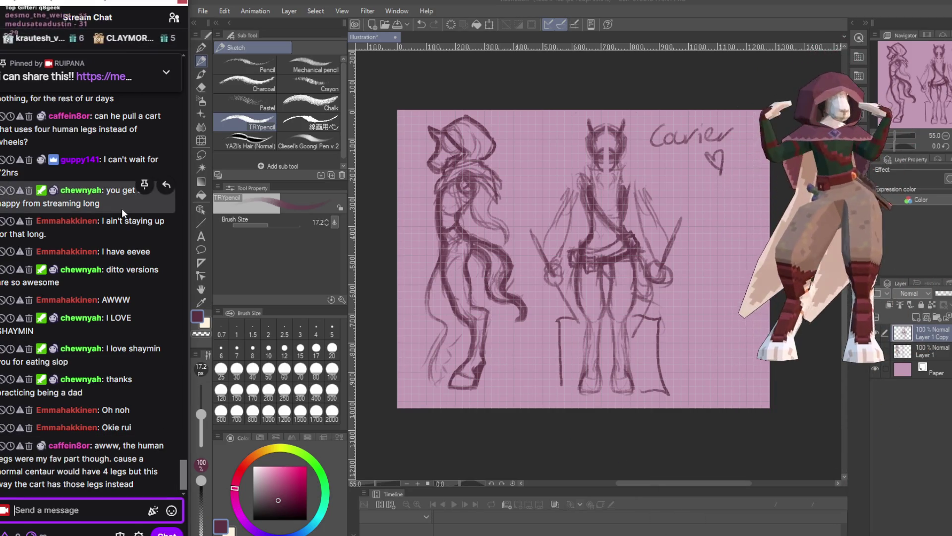
type("BRB")
- Post the BRB! message in Twitch chat, pin it, and close the Unpin After popup
key("Return")
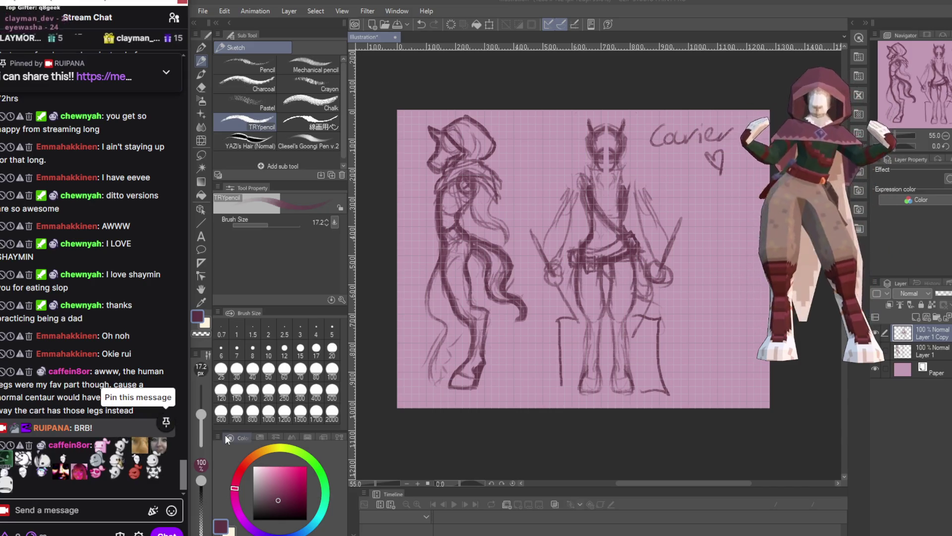
left_click(165, 422)
left_click(82, 519)
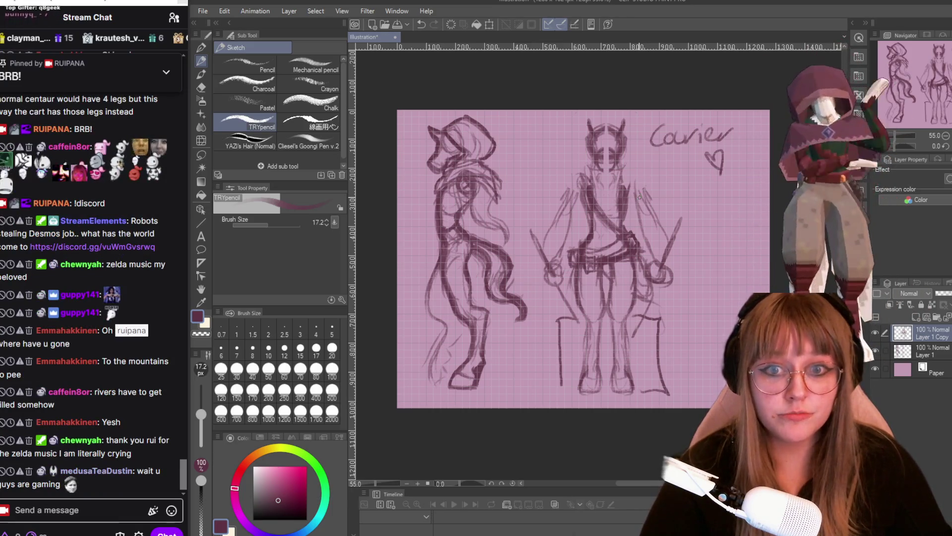
- Zoom in and scribble a small dark filled blob below the heart beside the front-view figure
scroll(744, 278, "up", 1)
scroll(744, 278, "up", 1)
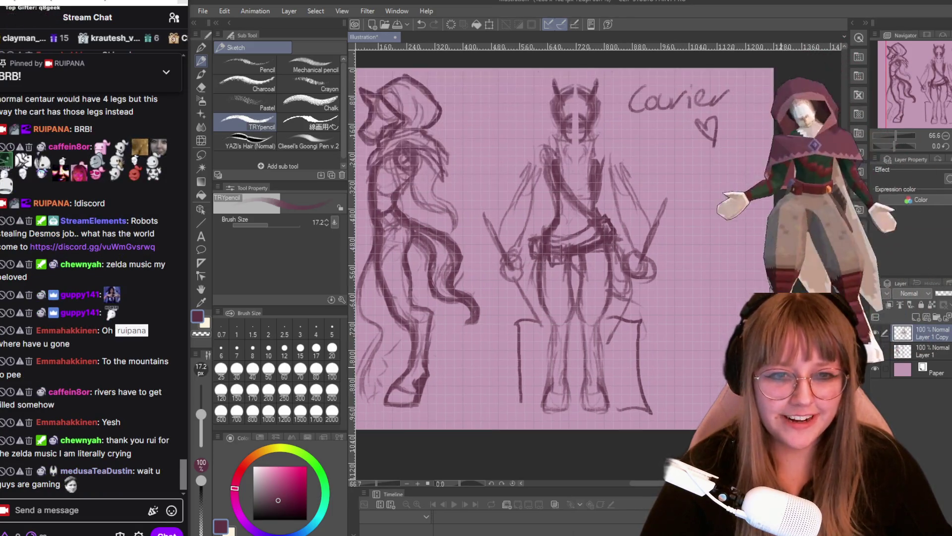
scroll(744, 278, "up", 1)
scroll(741, 310, "up", 1)
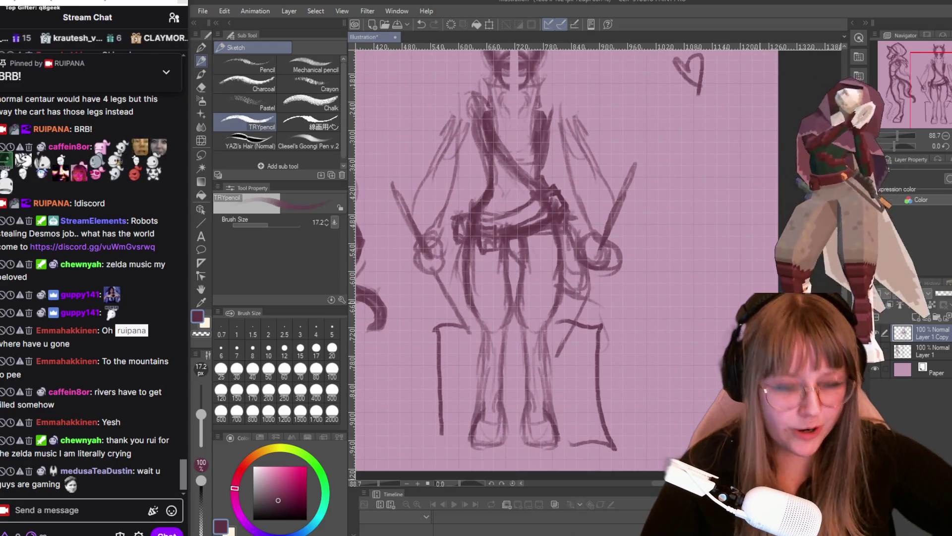
scroll(741, 310, "up", 1)
scroll(566, 258, "down", 2)
scroll(566, 258, "up", 2)
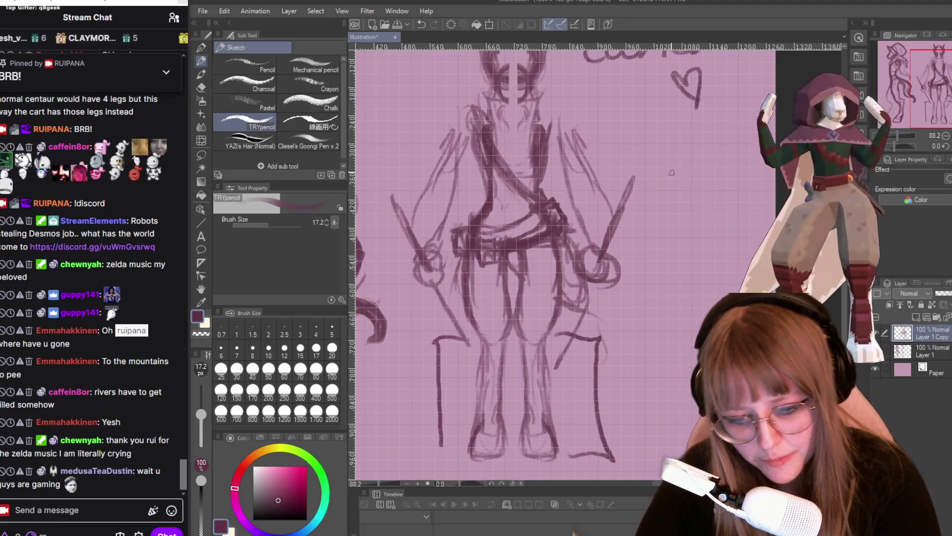
left_click_drag(668, 175, 660, 193)
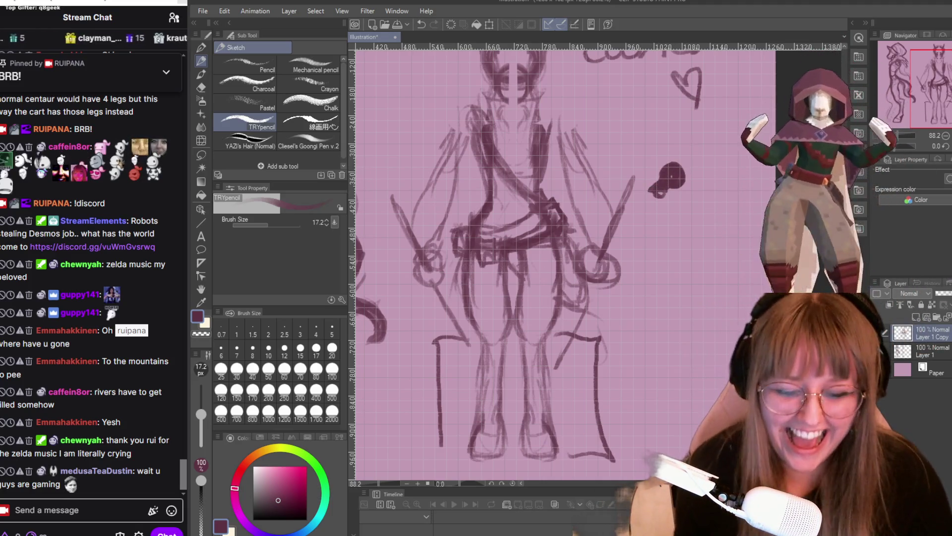
scroll(595, 233, "down", 3)
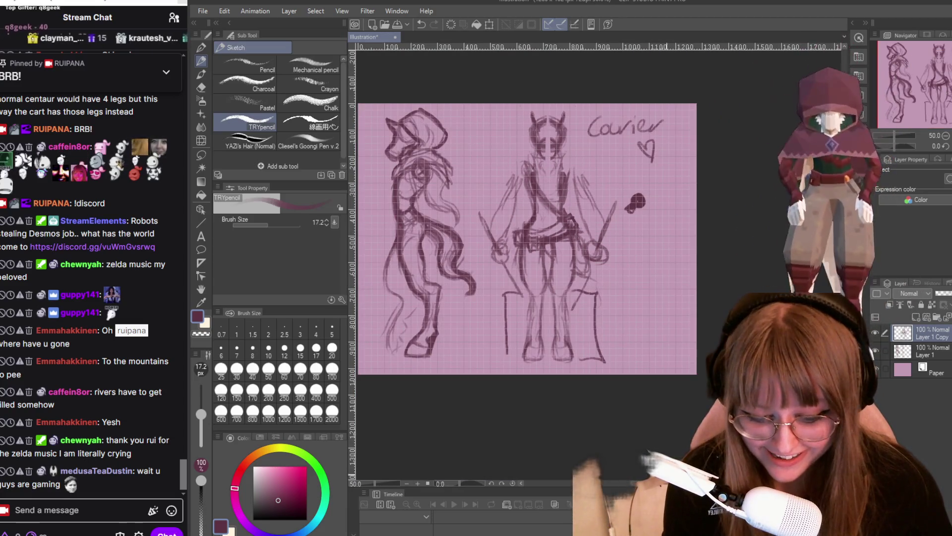
scroll(659, 307, "up", 1)
scroll(684, 297, "up", 1)
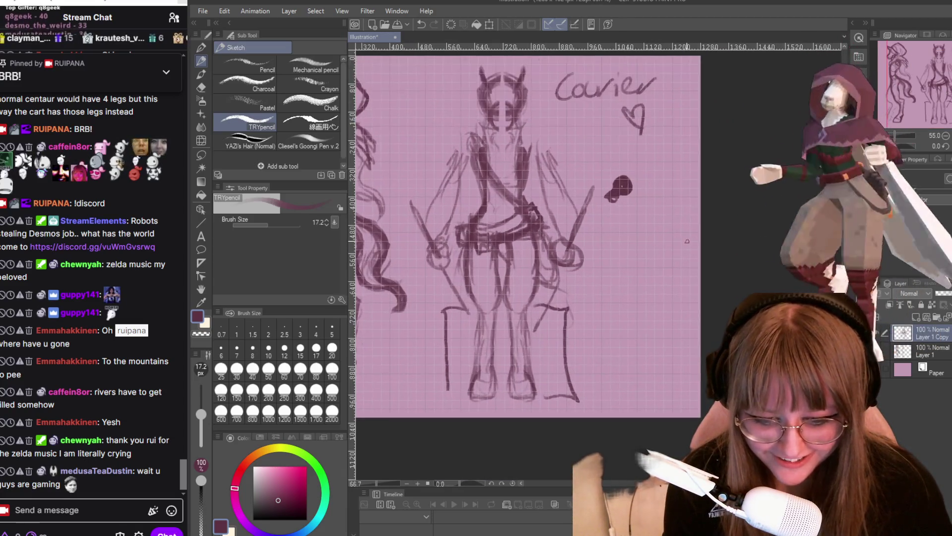
scroll(704, 293, "up", 2)
scroll(675, 258, "down", 3)
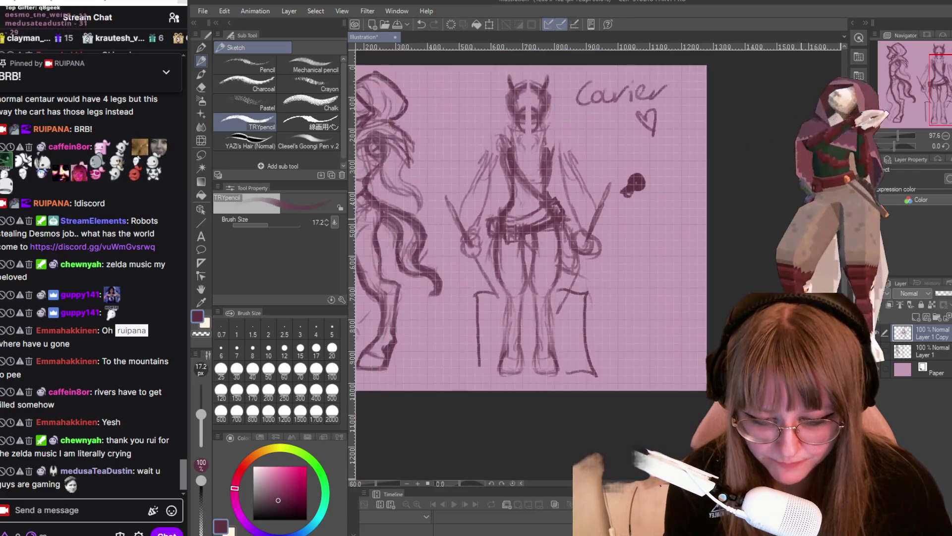
- Delete Layer 1, then lasso the sketch and scale it to 62% into the top-left corner
scroll(674, 258, "down", 1)
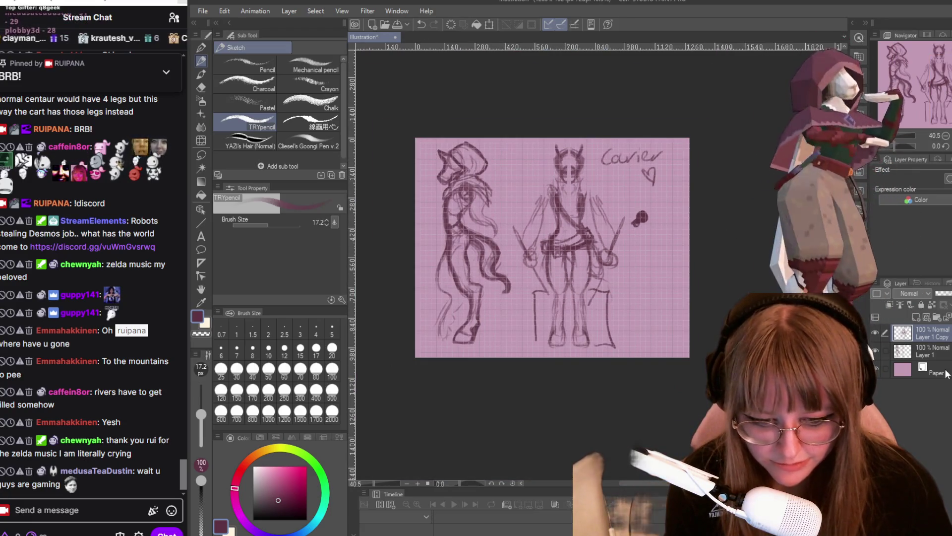
left_click(945, 316)
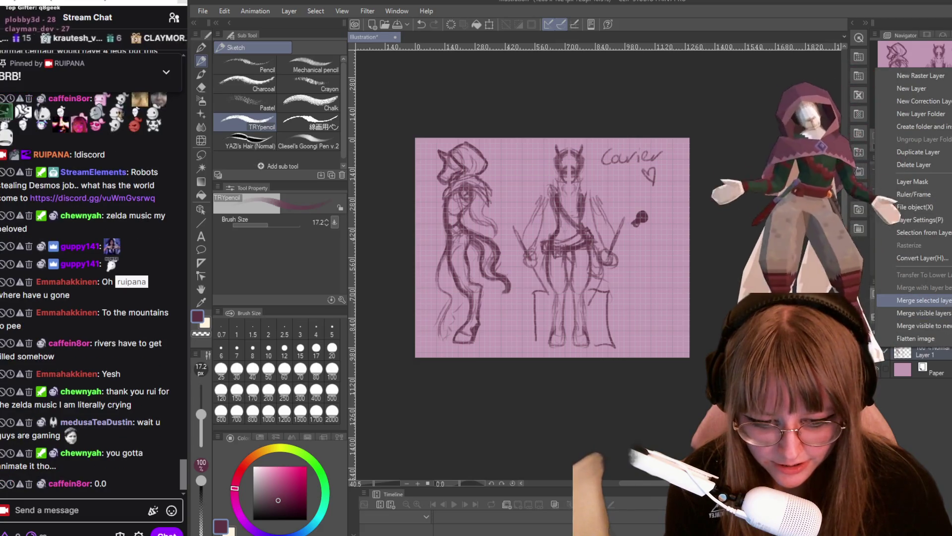
key("m")
left_click_drag(429, 83, 692, 154)
key("ctrl+t")
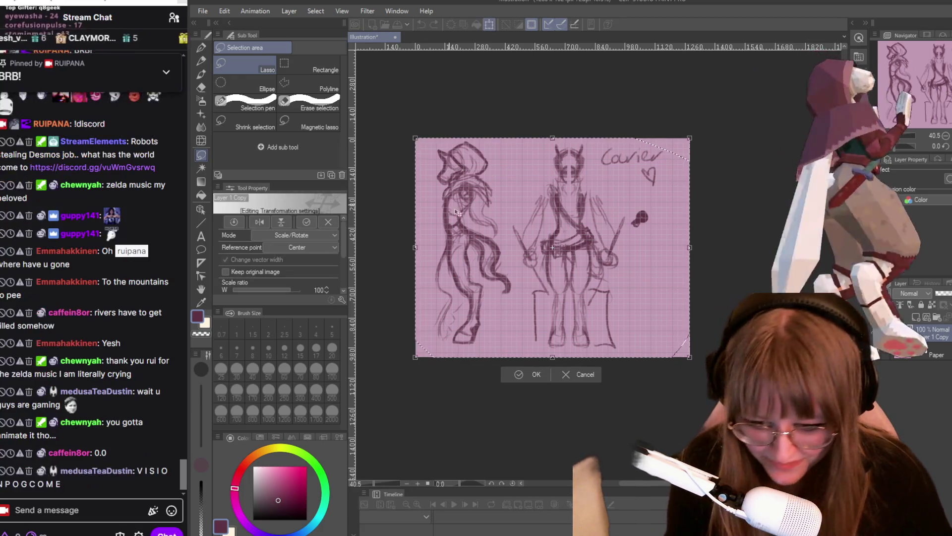
left_click_drag(689, 356, 584, 273)
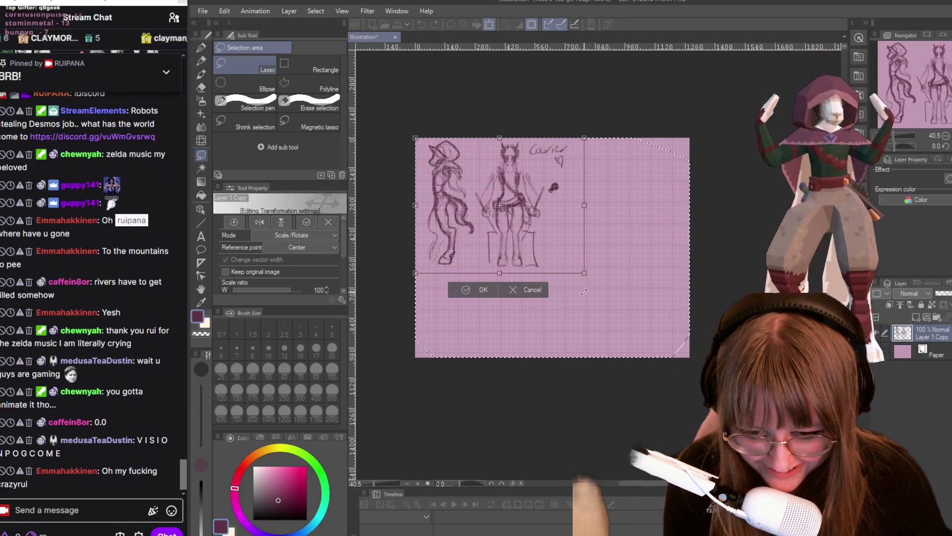
left_click(459, 288)
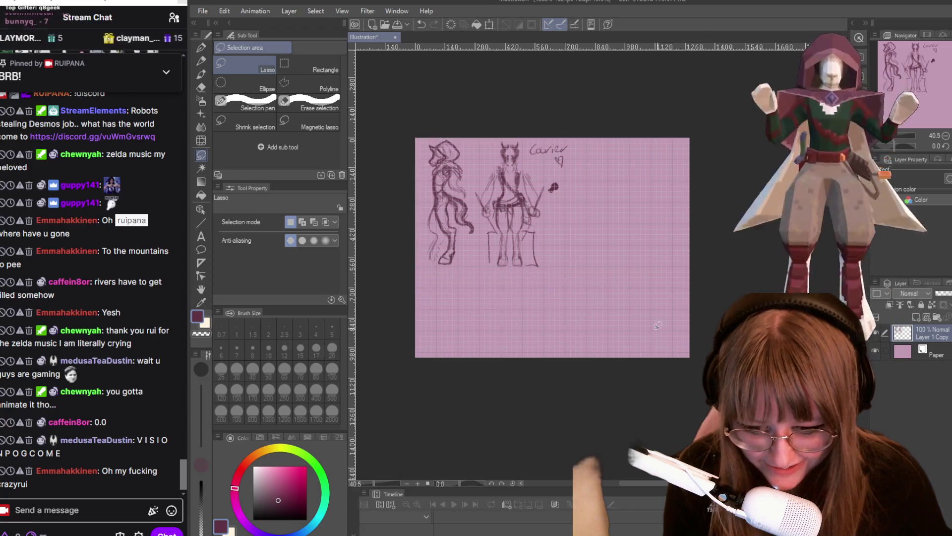
- Rough in a small standing figure with a head, body line and base hook right of the front view
scroll(591, 299, "up", 2)
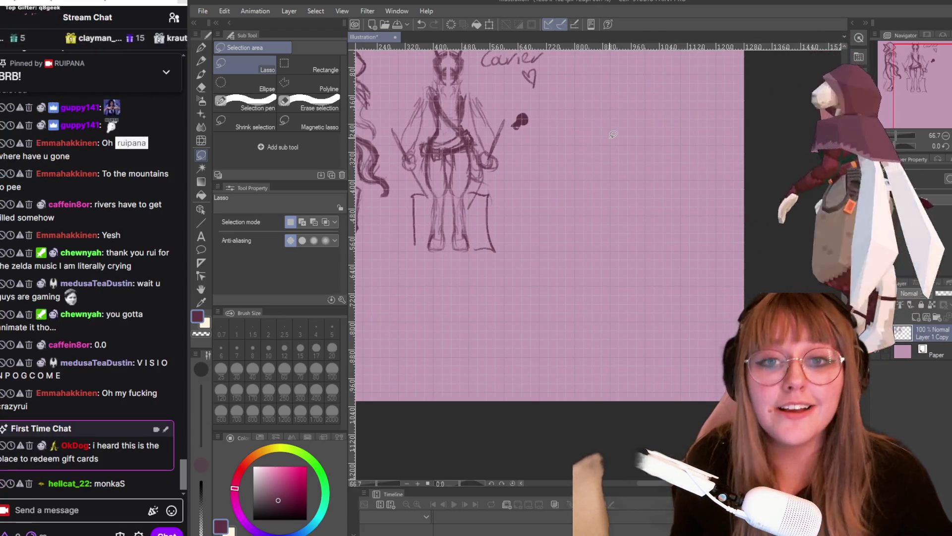
scroll(603, 136, "down", 1)
scroll(602, 136, "up", 1)
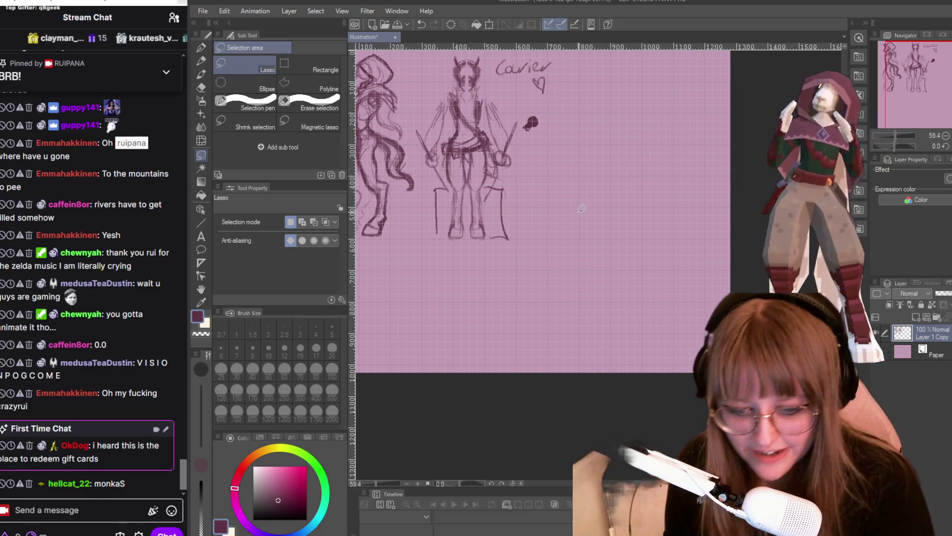
key("p")
scroll(567, 176, "up", 1)
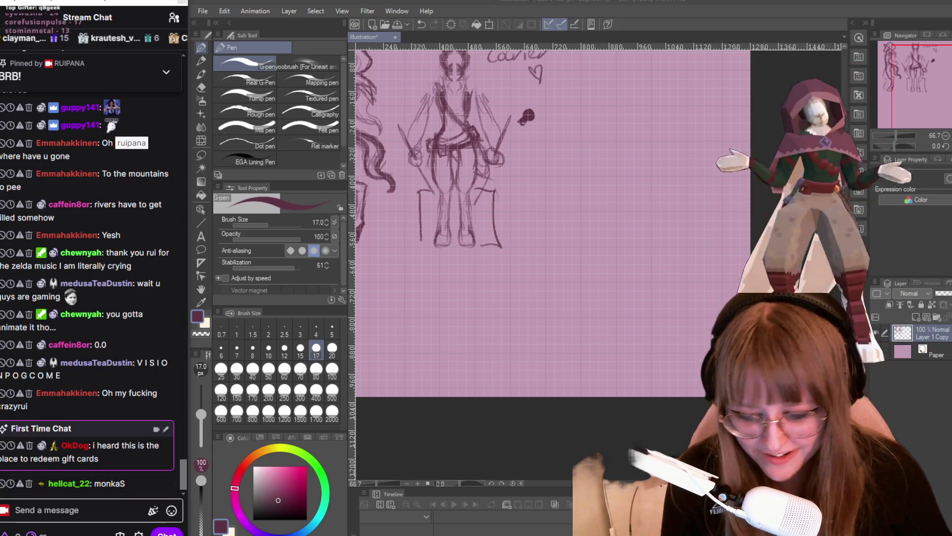
scroll(606, 125, "up", 1)
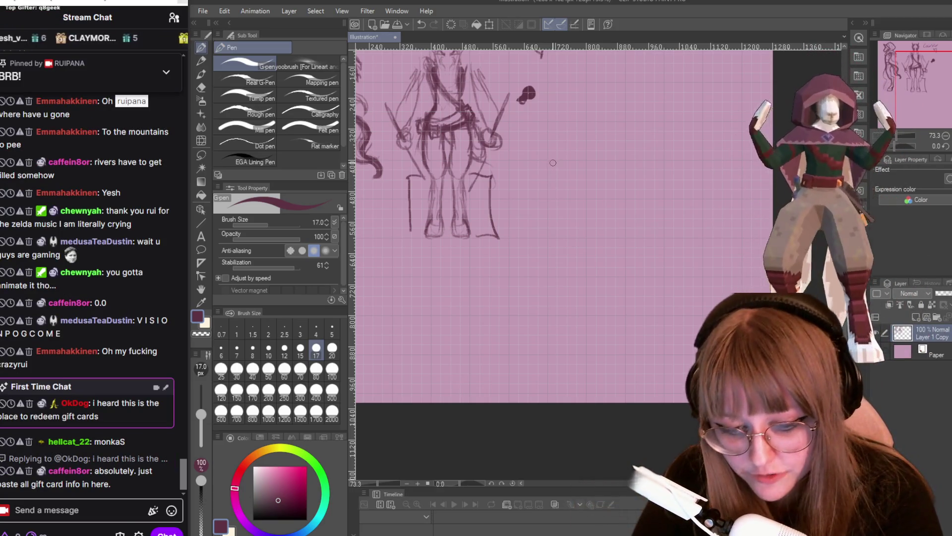
key("p")
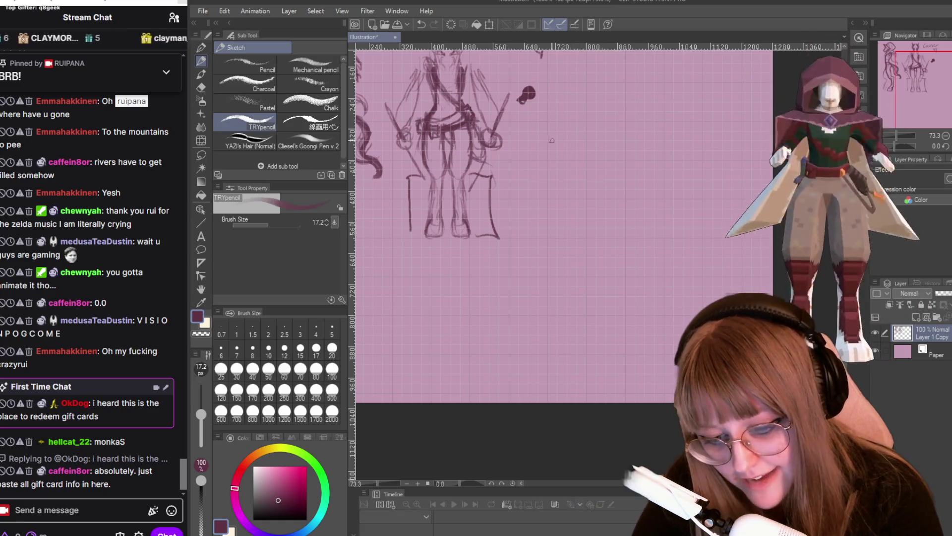
mouse_move(556, 143)
left_mouse_down()
mouse_move(526, 176)
mouse_move(543, 143)
left_mouse_up()
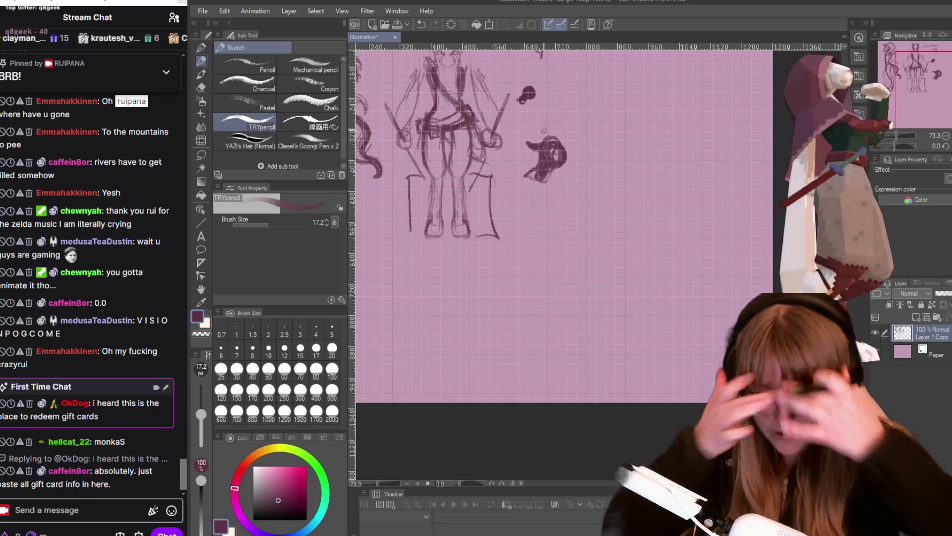
scroll(592, 330, "up", 1)
mouse_move(561, 164)
left_mouse_down()
mouse_move(526, 199)
mouse_move(531, 226)
left_mouse_up()
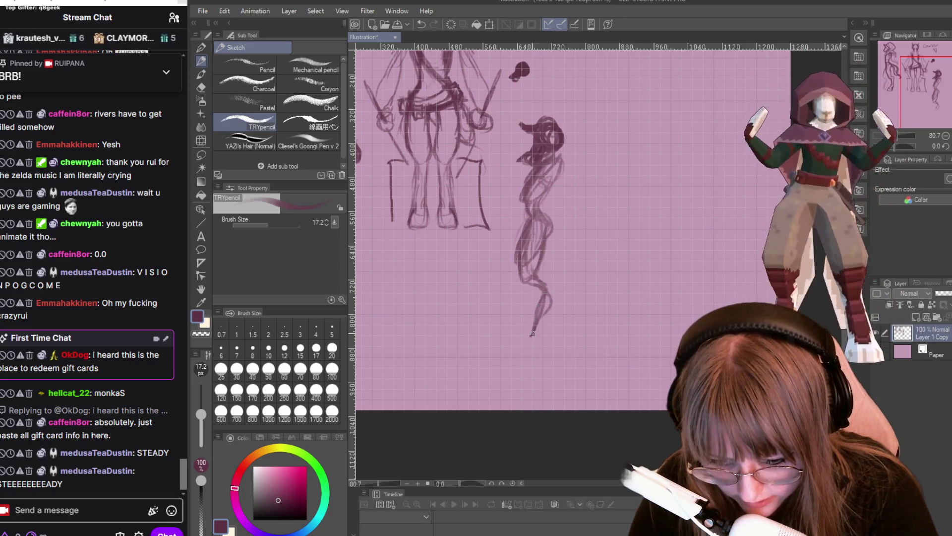
left_click_drag(518, 346, 523, 349)
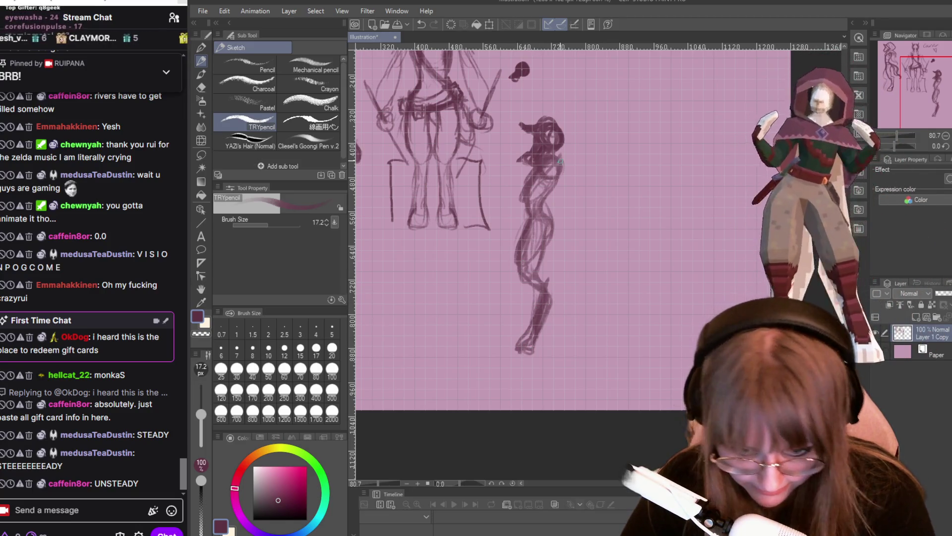
- Erase the newly sketched small figure with the eraser
key("e")
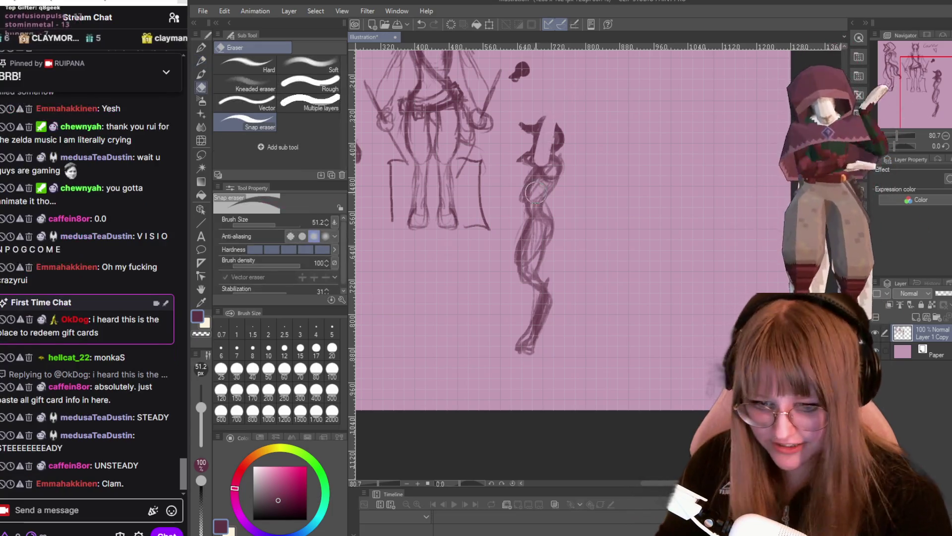
mouse_move(562, 120)
left_mouse_down()
mouse_move(551, 159)
mouse_move(529, 120)
left_mouse_up()
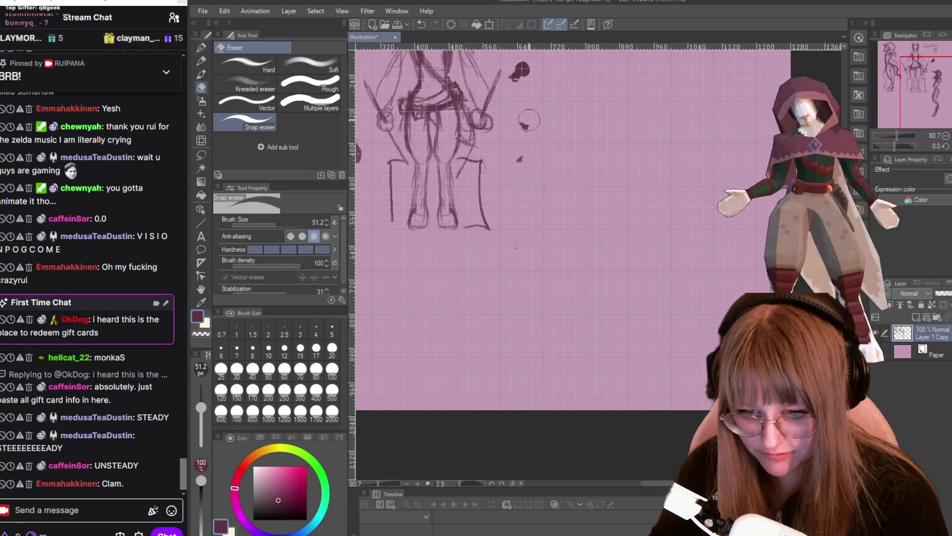
key("p")
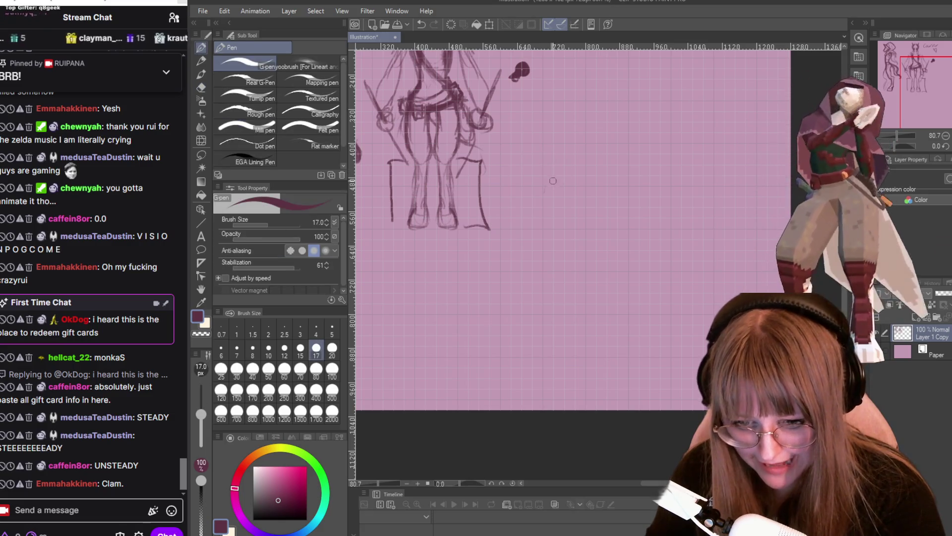
key("p")
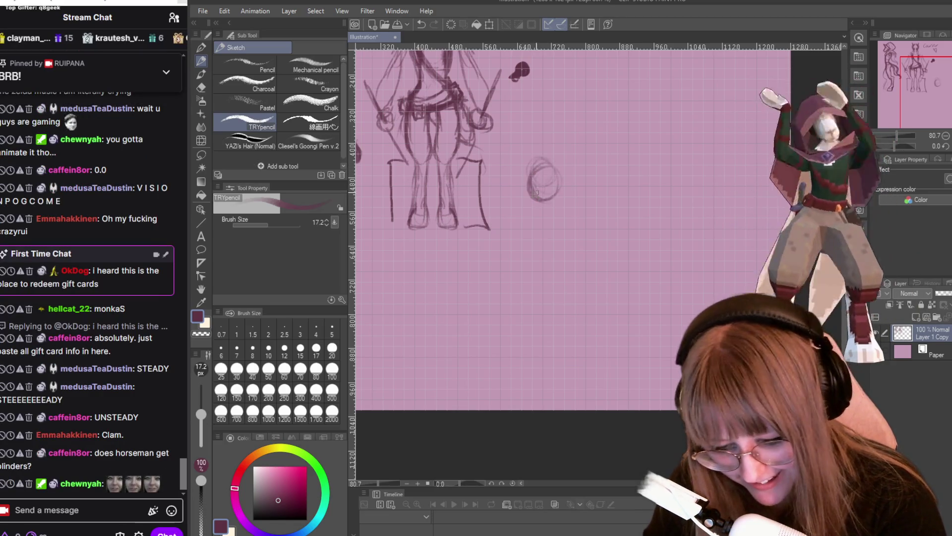
- Select the sketch lines with Auto select and Lasso, clear the selection, and return to the sketch pencil
key("w")
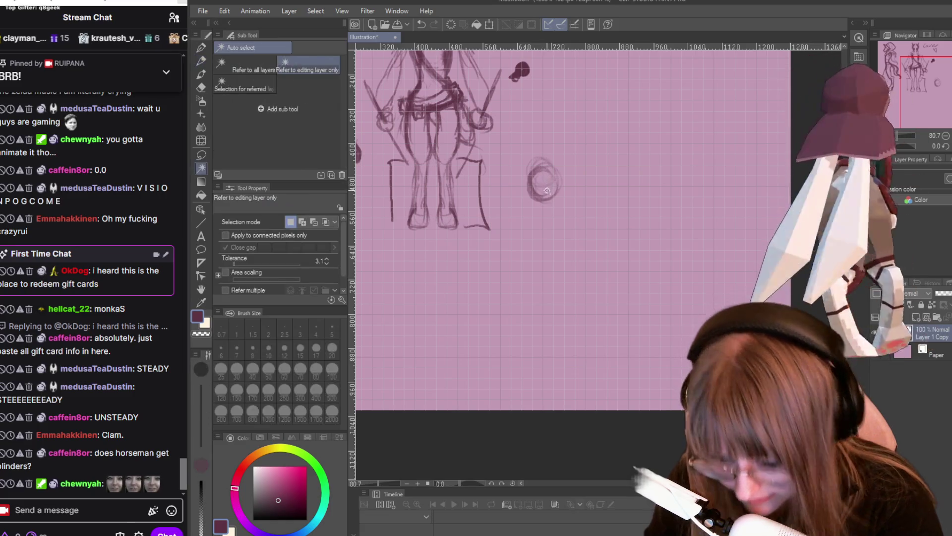
left_click(575, 154)
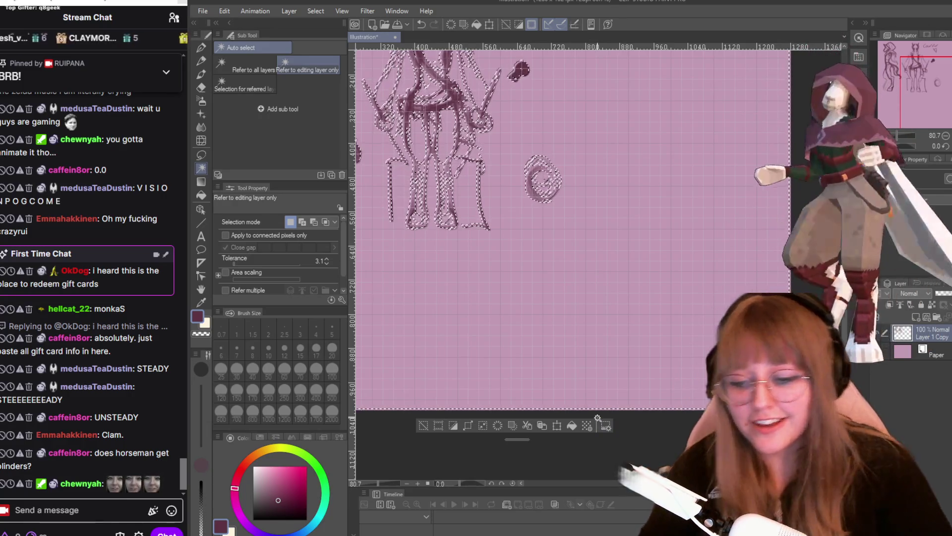
key("m")
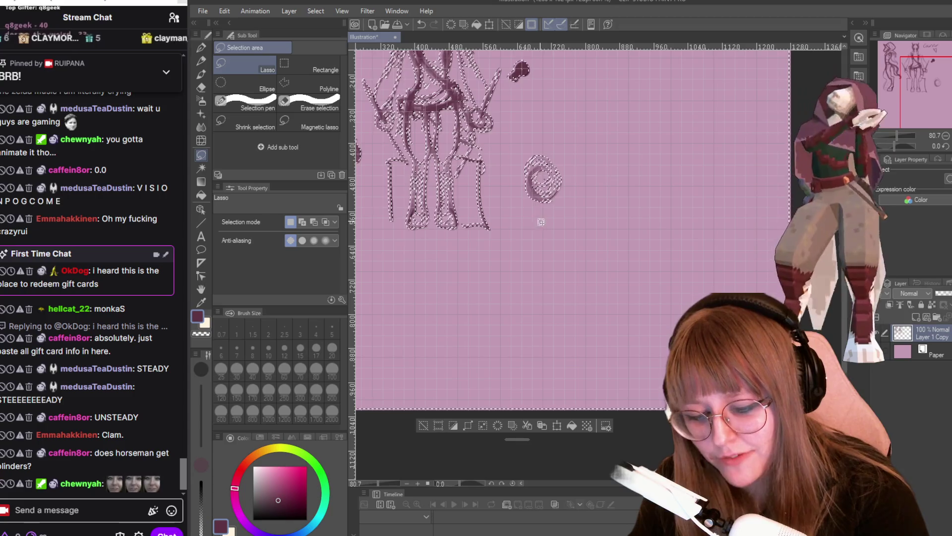
scroll(558, 238, "down", 2)
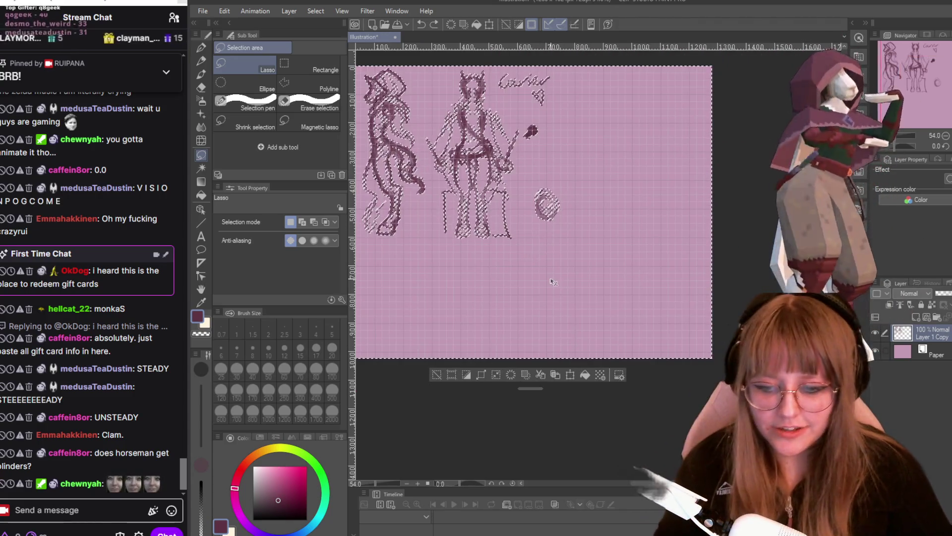
key("ctrl+d")
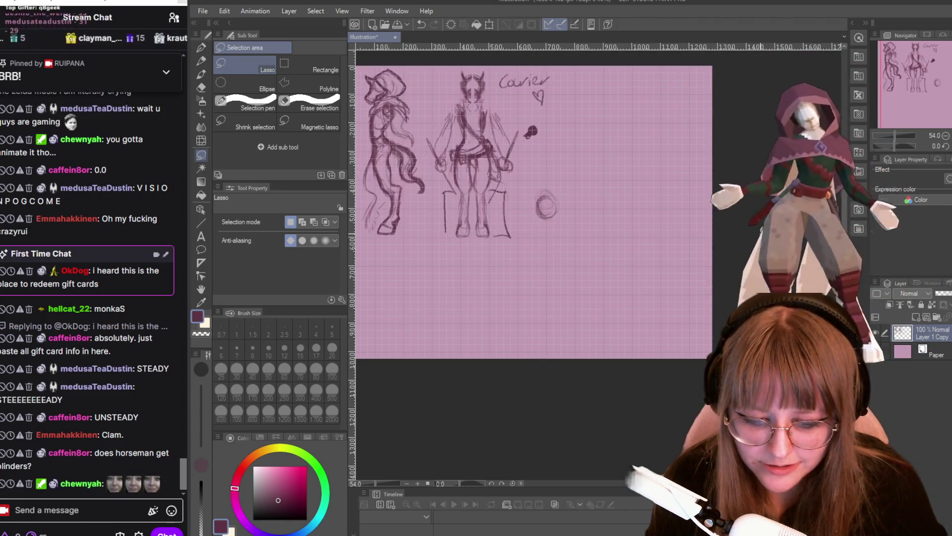
scroll(645, 181, "up", 1)
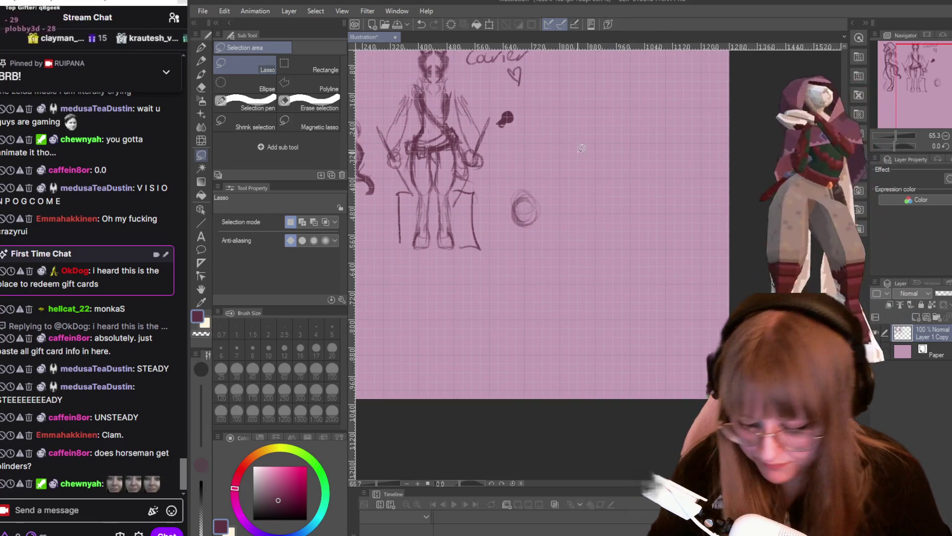
scroll(596, 300, "up", 1)
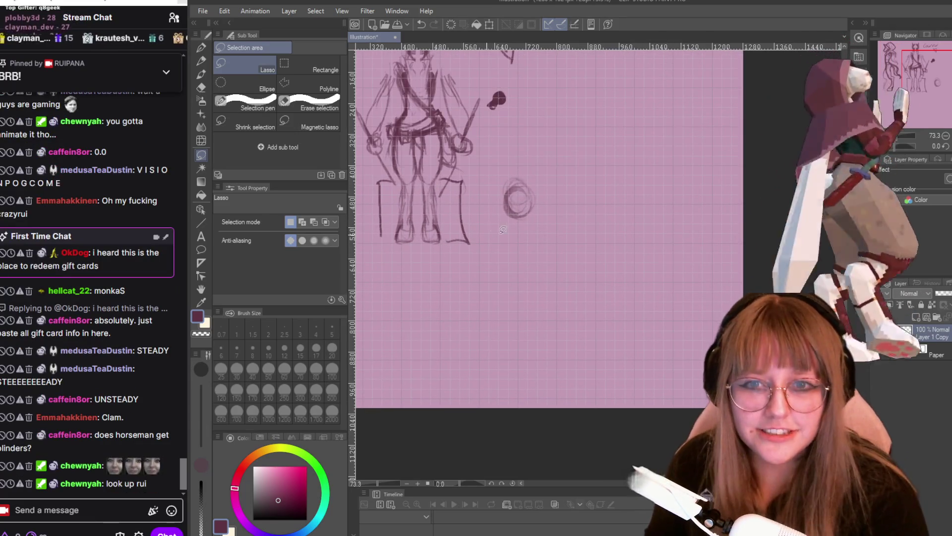
key("e")
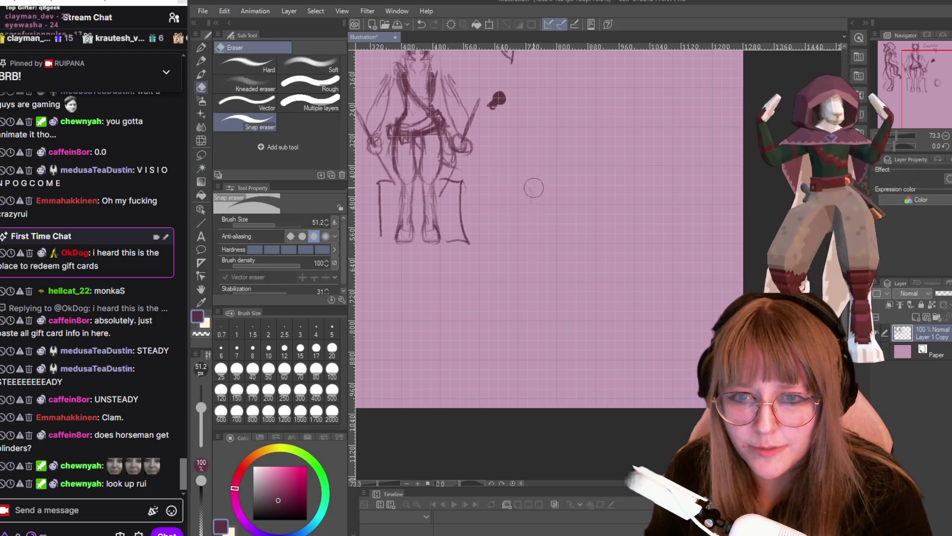
key("p")
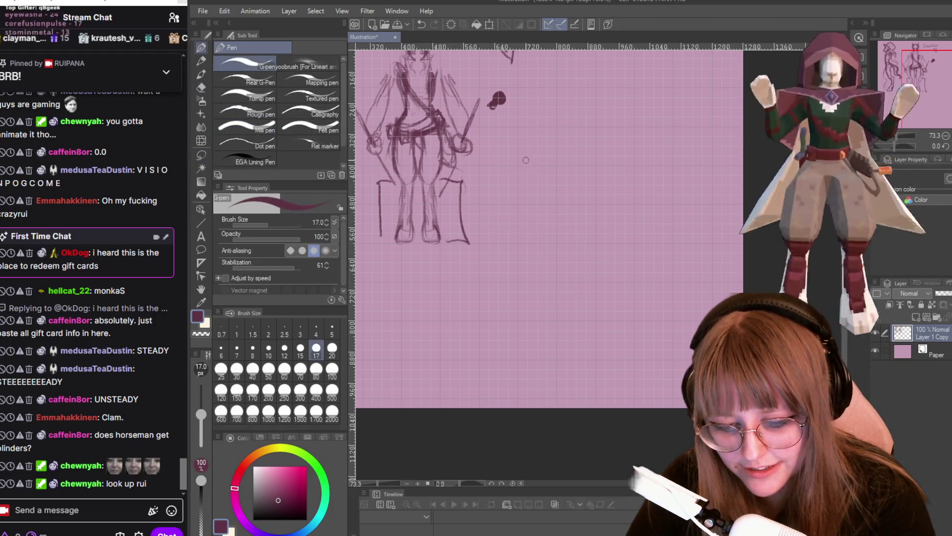
key("p")
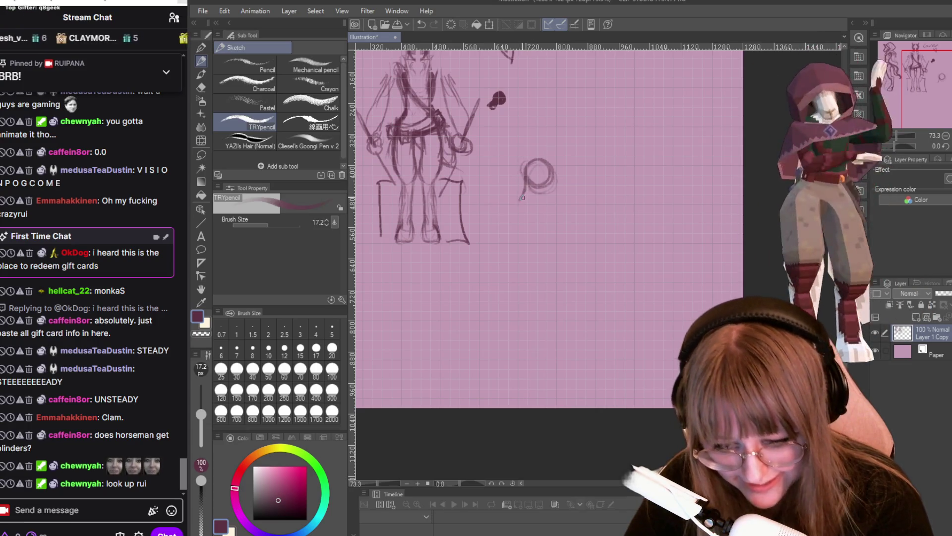
- Draw the jaw and hood around the head circle, then zoom out to view the whole sheet
left_click_drag(535, 209, 541, 192)
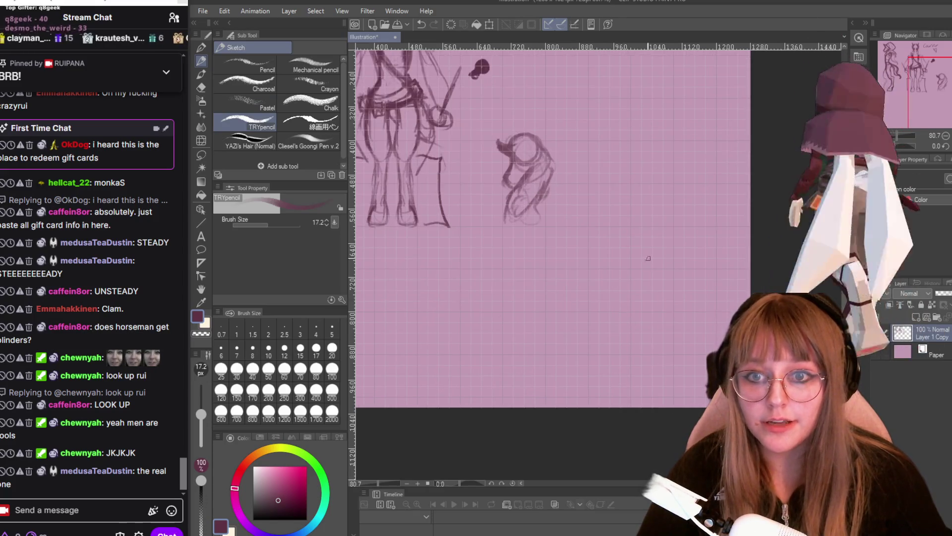
scroll(595, 203, "down", 2)
scroll(592, 162, "down", 1)
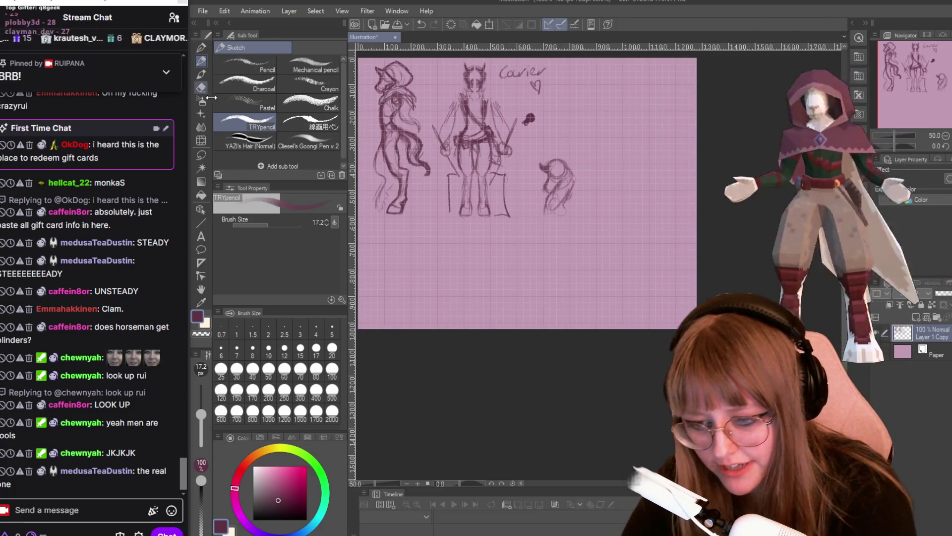
- Lasso the side-view figure, copy and paste it, and move the copy right of the front view
key("m")
mouse_move(372, 59)
left_mouse_down()
mouse_move(425, 62)
mouse_move(381, 44)
left_mouse_up()
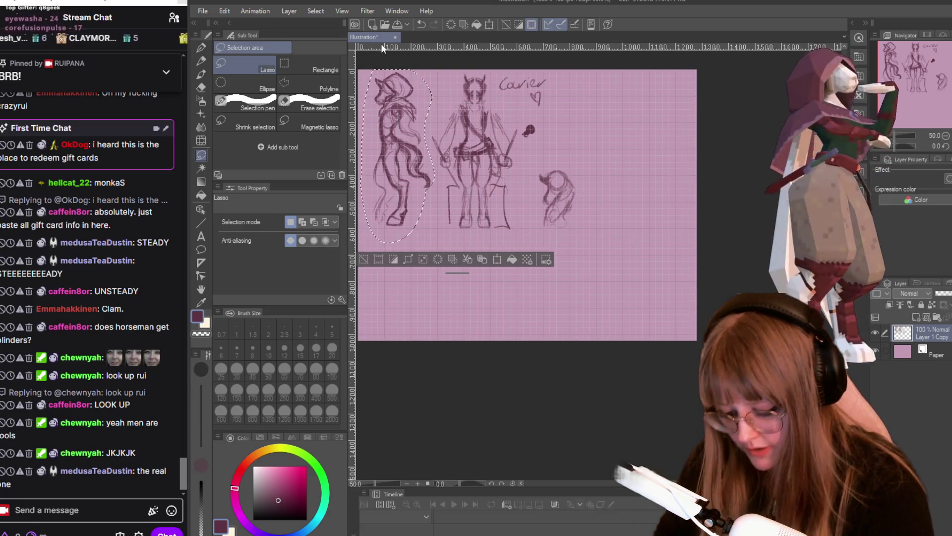
key("ctrl+c")
key("ctrl+v")
key("ctrl+z")
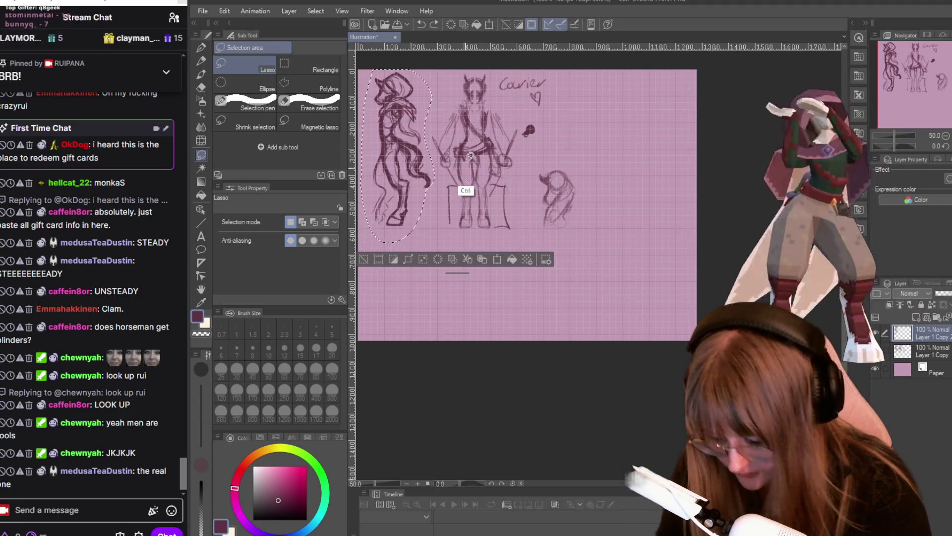
key("ctrl+t")
left_click_drag(400, 153, 617, 225)
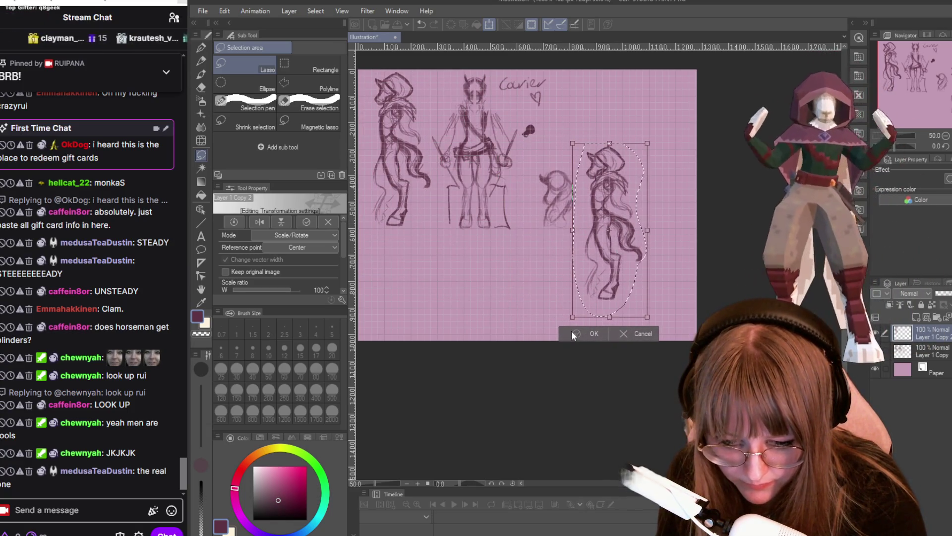
left_click(571, 331)
- Erase the head study and scale the pasted copy to about 84%, shifting it down-left
key("e")
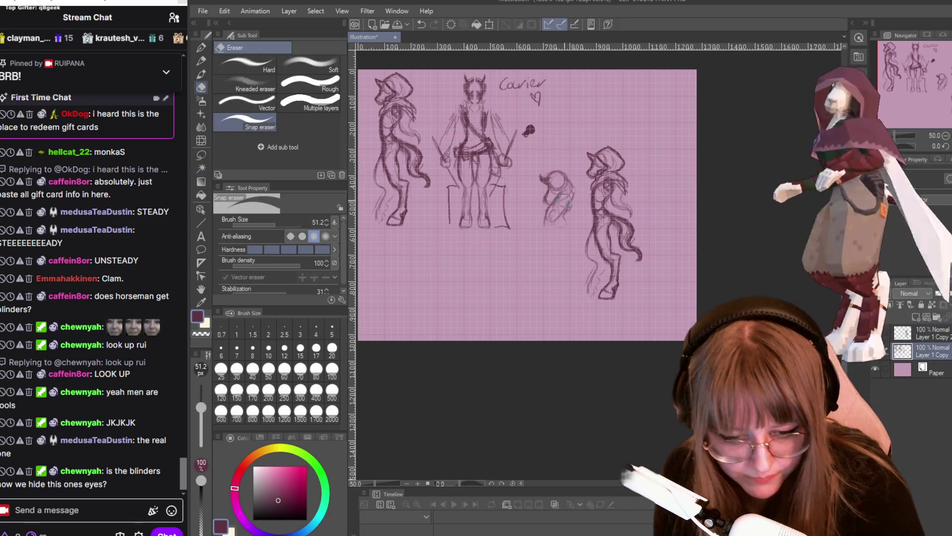
left_click_drag(551, 214, 561, 185)
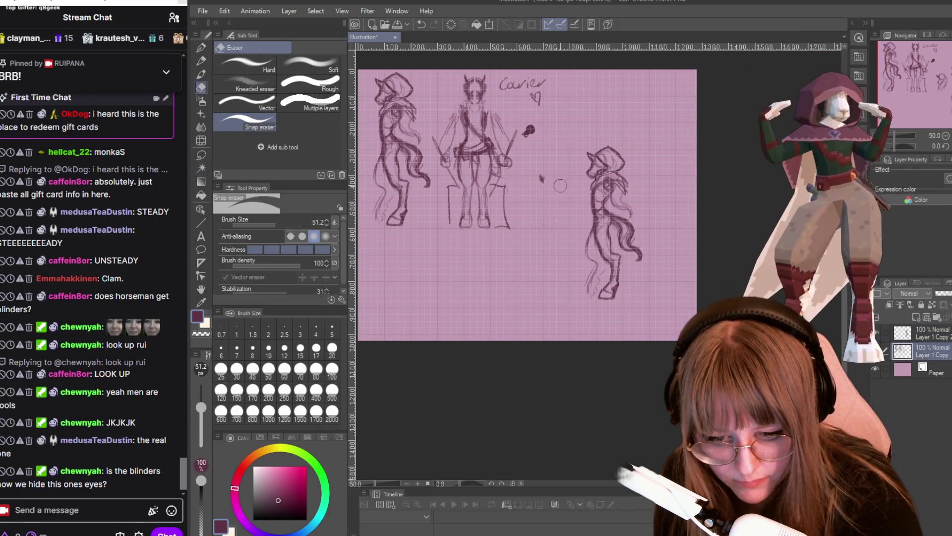
left_click(922, 332)
key("ctrl+t")
left_click_drag(614, 223, 548, 251)
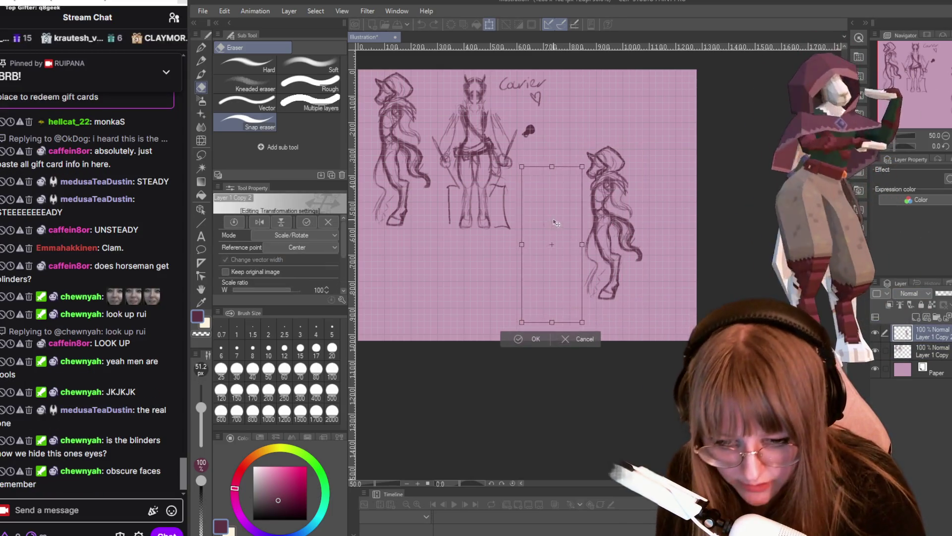
mouse_move(573, 181)
left_mouse_down()
mouse_move(553, 191)
mouse_move(569, 171)
mouse_move(544, 195)
left_mouse_up()
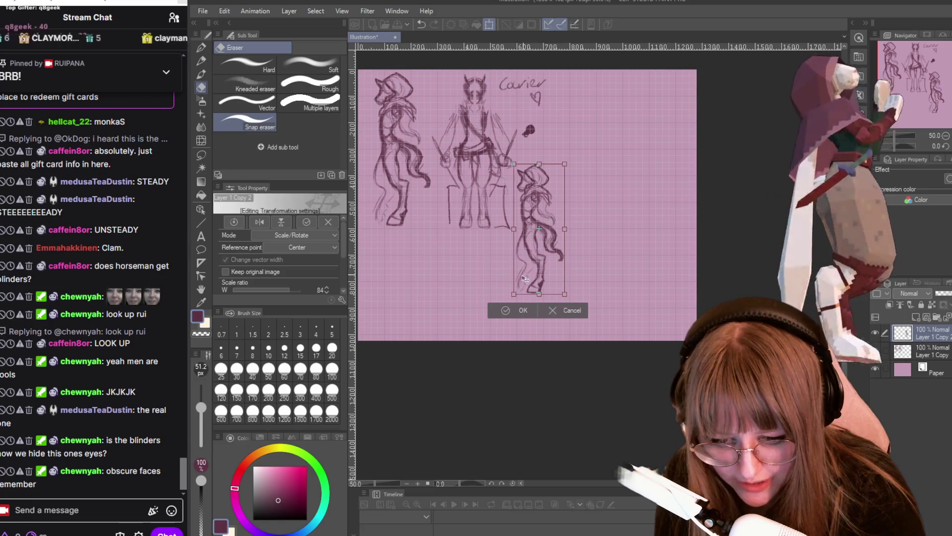
key("Return")
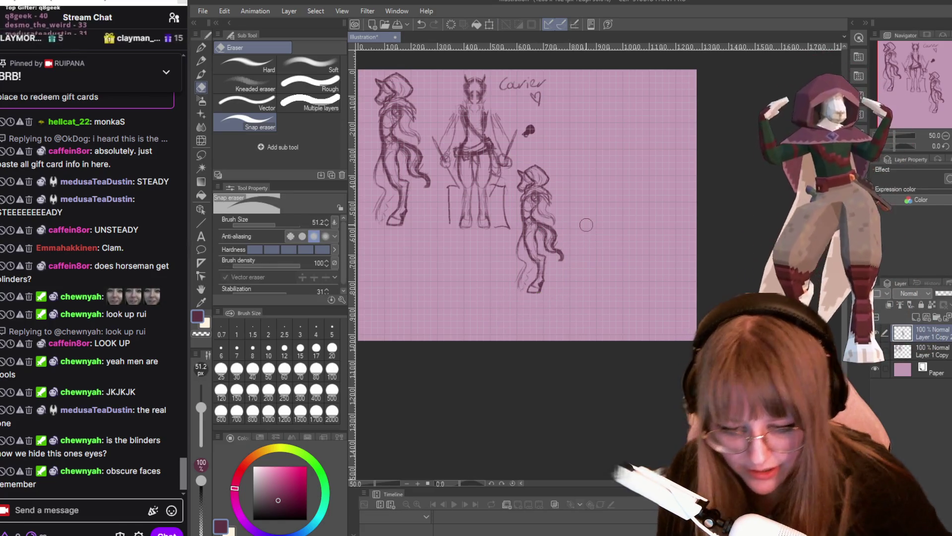
- Shade the copied figure's chest darker with the G-pen
scroll(591, 231, "up", 3)
scroll(563, 320, "up", 1)
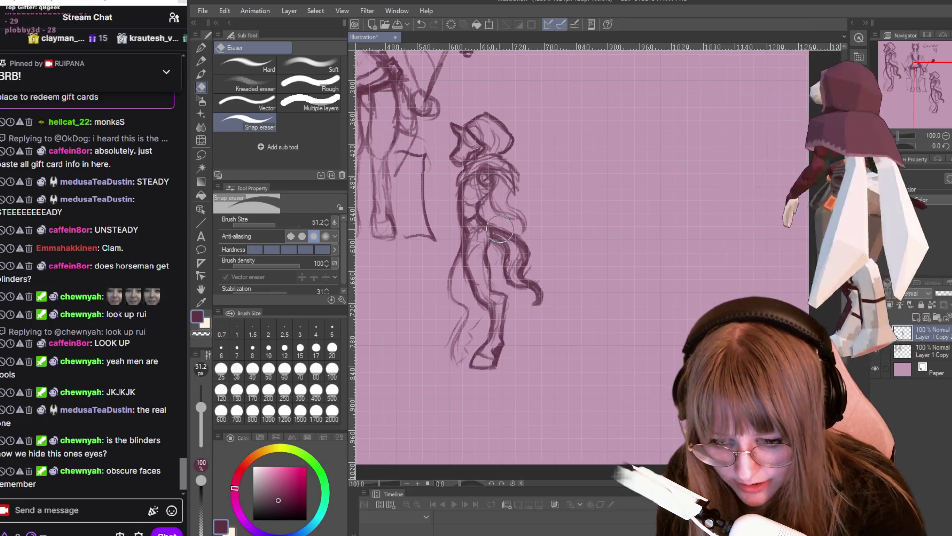
key("p")
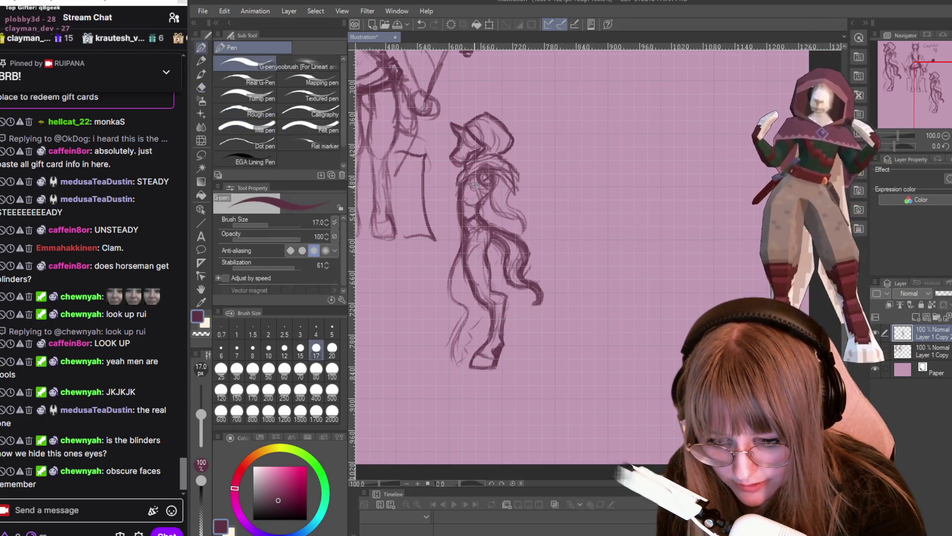
mouse_move(471, 217)
left_mouse_down()
mouse_move(501, 297)
mouse_move(497, 316)
left_mouse_up()
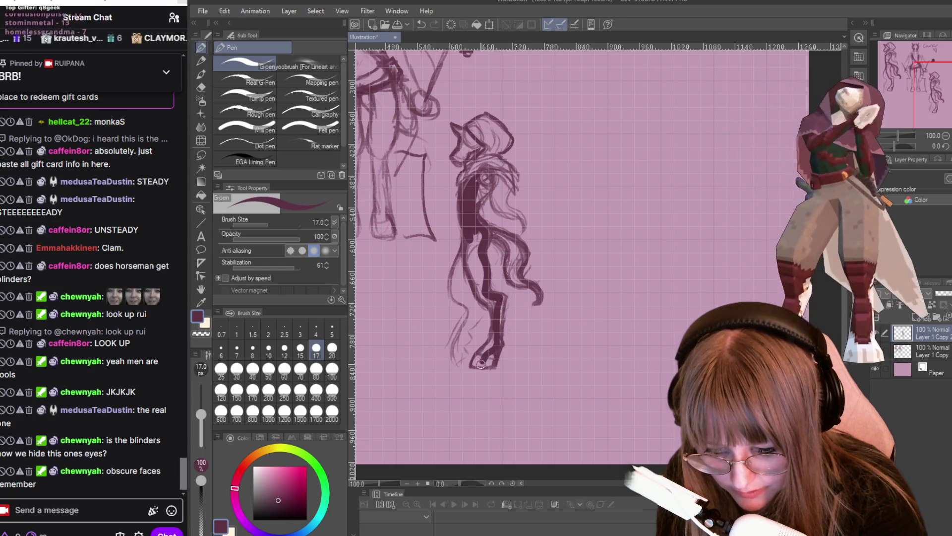
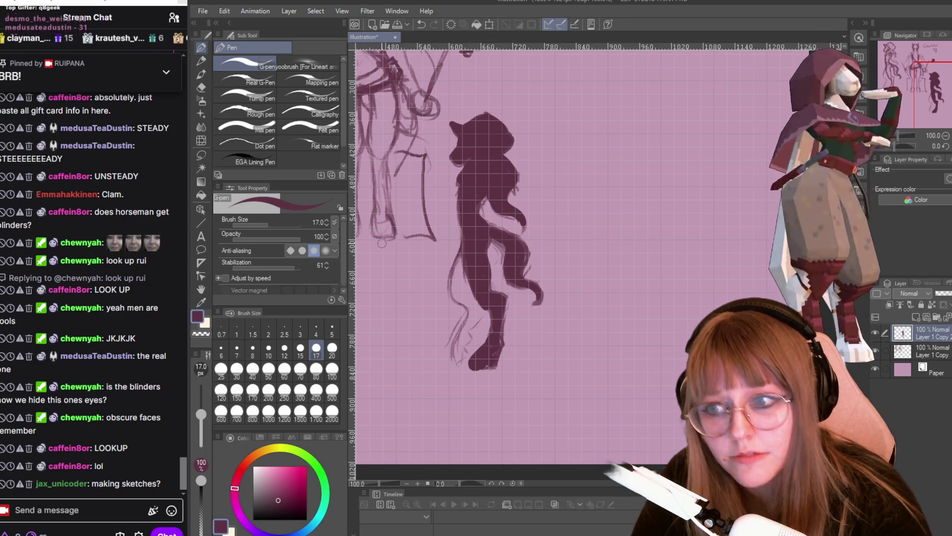
- Lower Stabilization to 16 and erase the stray sketch lines beside the legs
left_click_drag(290, 270, 278, 267)
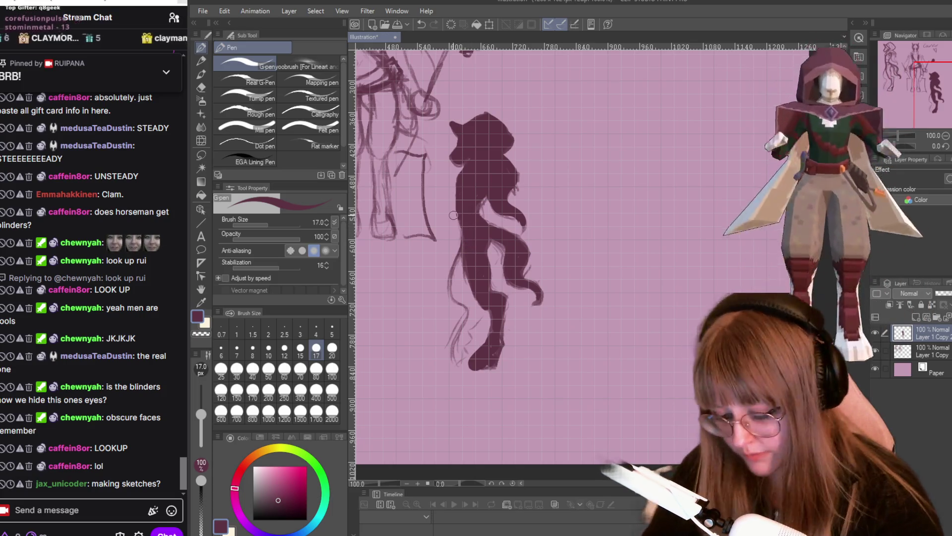
key("e")
left_click_drag(454, 300, 451, 238)
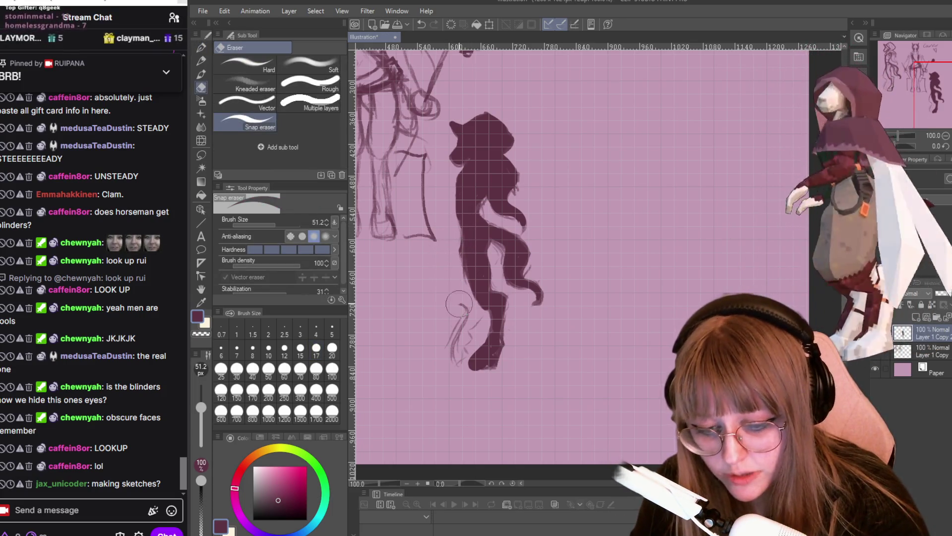
- Erase the remaining lines left of the legs and set the eraser size to 17.2
left_click_drag(453, 351, 466, 309)
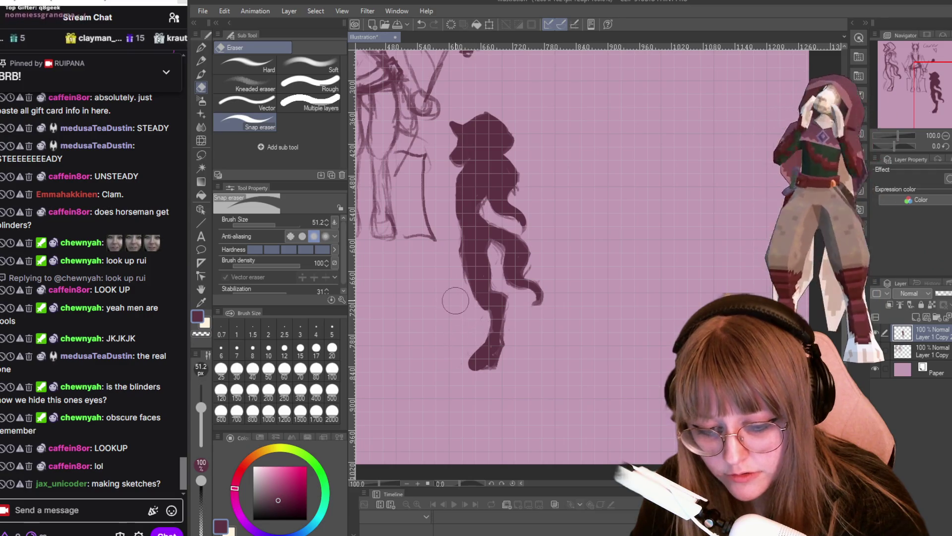
left_click(268, 224)
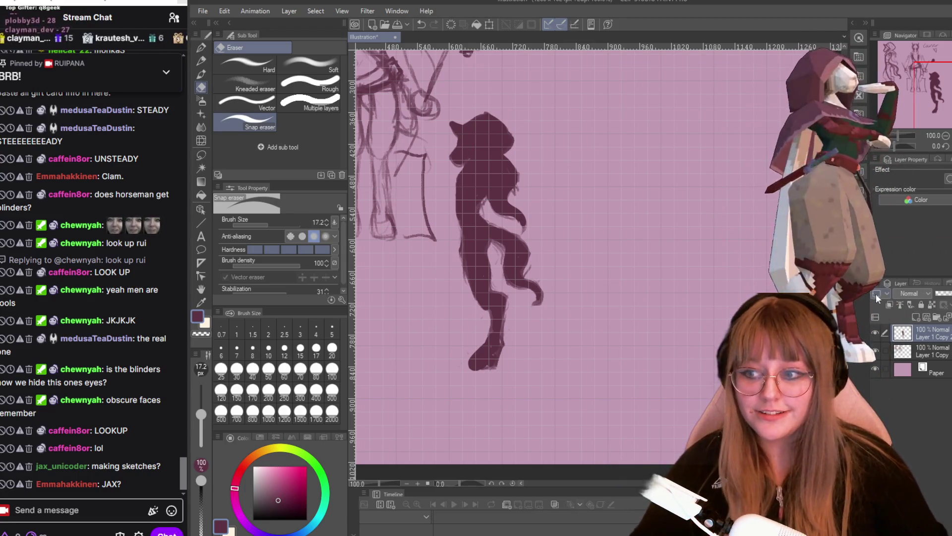
scroll(704, 209, "up", 1)
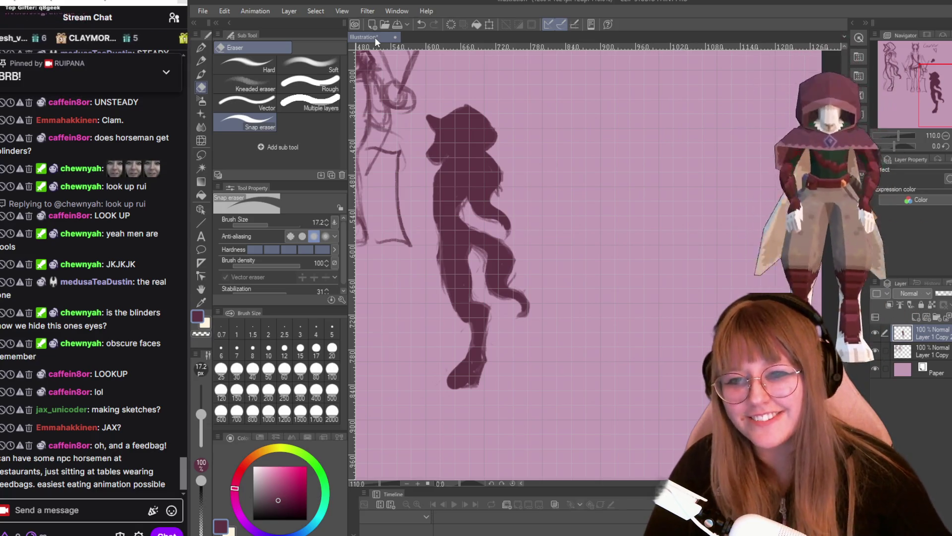
- Zoom in and cut a thin line through the neck, undoing one mistaken erase
scroll(499, 171, "up", 1)
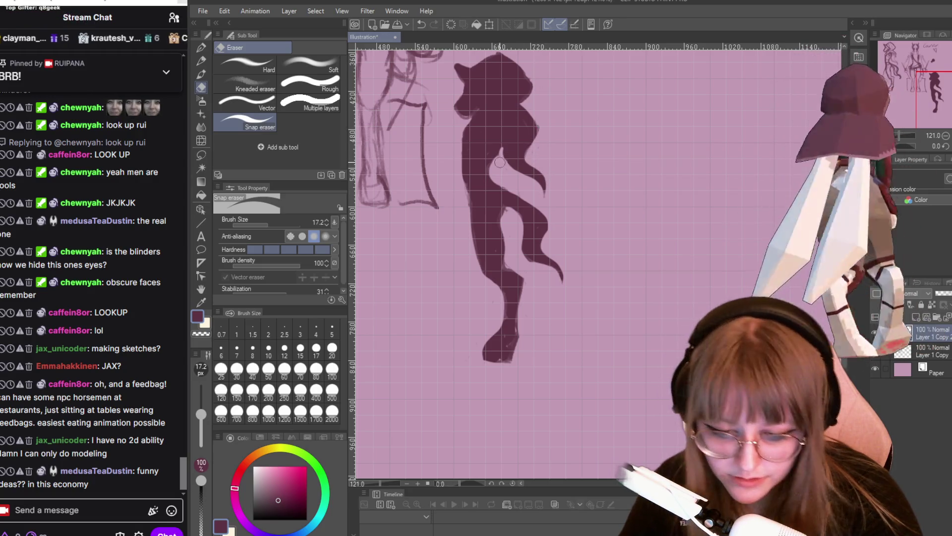
left_click_drag(535, 130, 518, 128)
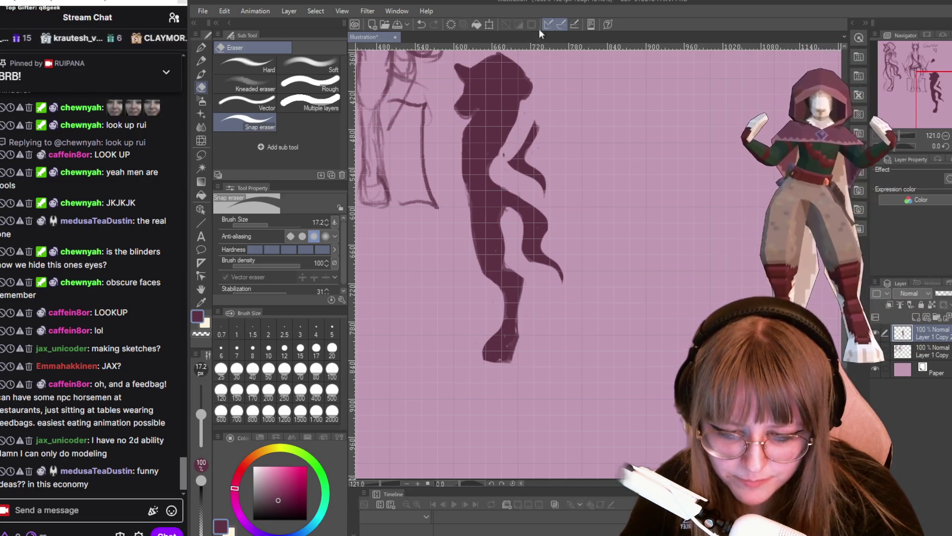
key("ctrl+z")
left_click_drag(507, 141, 537, 158)
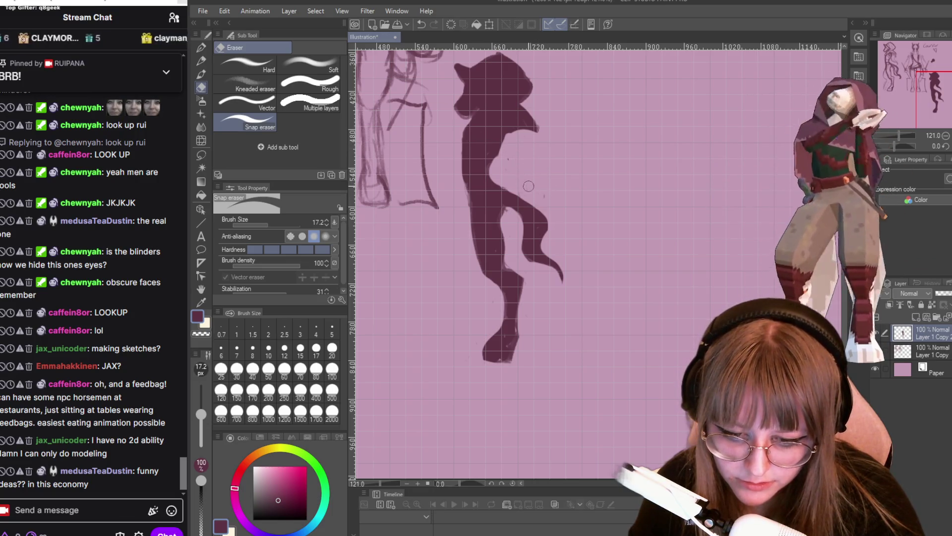
- Erase the trailing arm piece and sketch a new hand below the arm with the pencil
mouse_move(510, 208)
left_mouse_down()
mouse_move(518, 194)
mouse_move(531, 238)
left_mouse_up()
left_click_drag(553, 270, 532, 193)
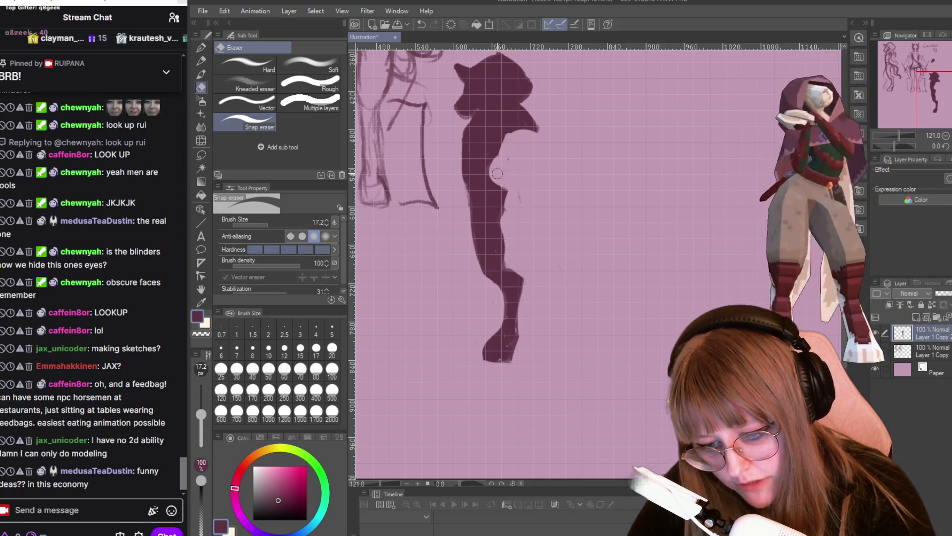
key("p")
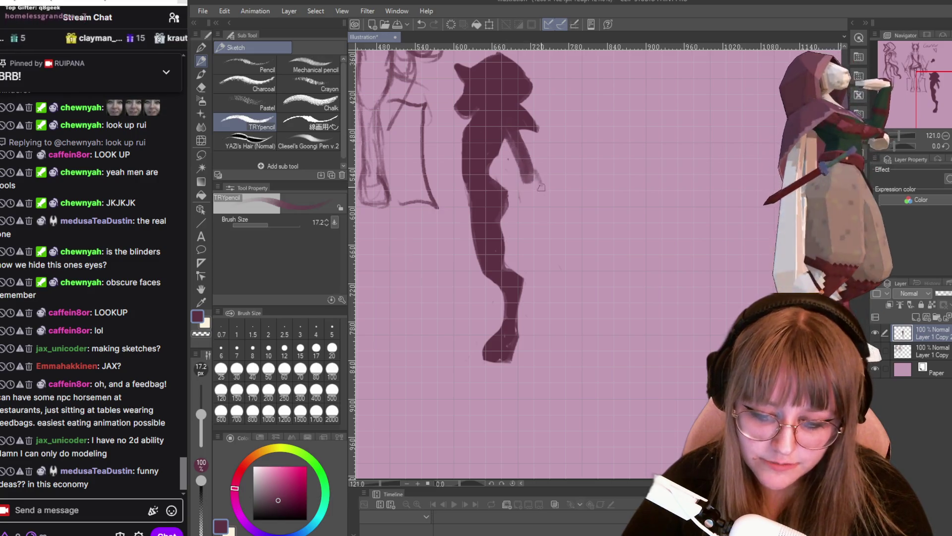
left_click_drag(538, 176, 540, 215)
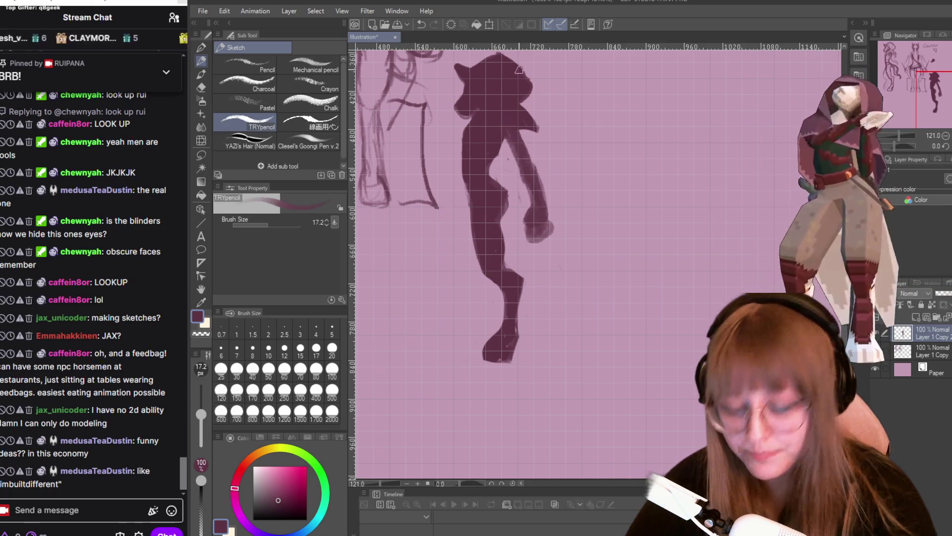
- Round out the lowered hand with the TRYpencil, cleaning its edges with the Snap eraser
key("e")
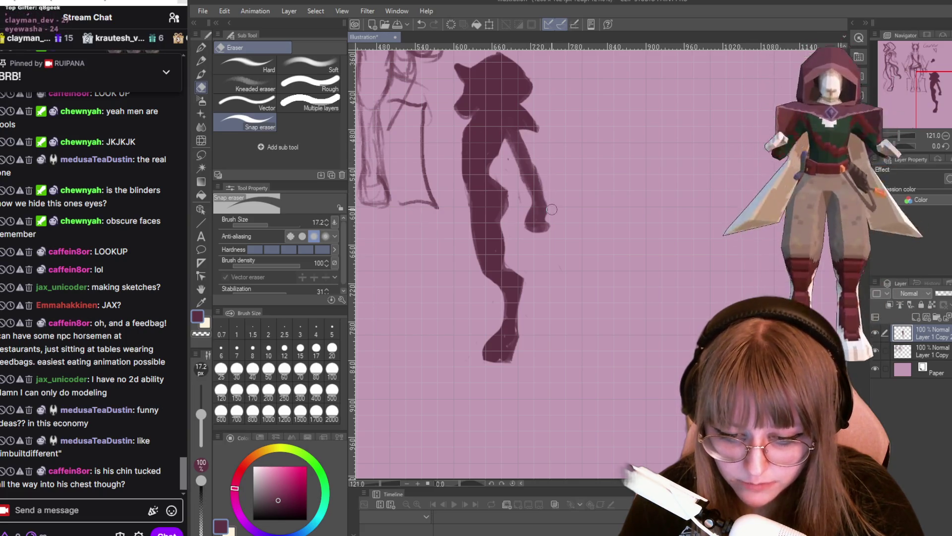
key("p")
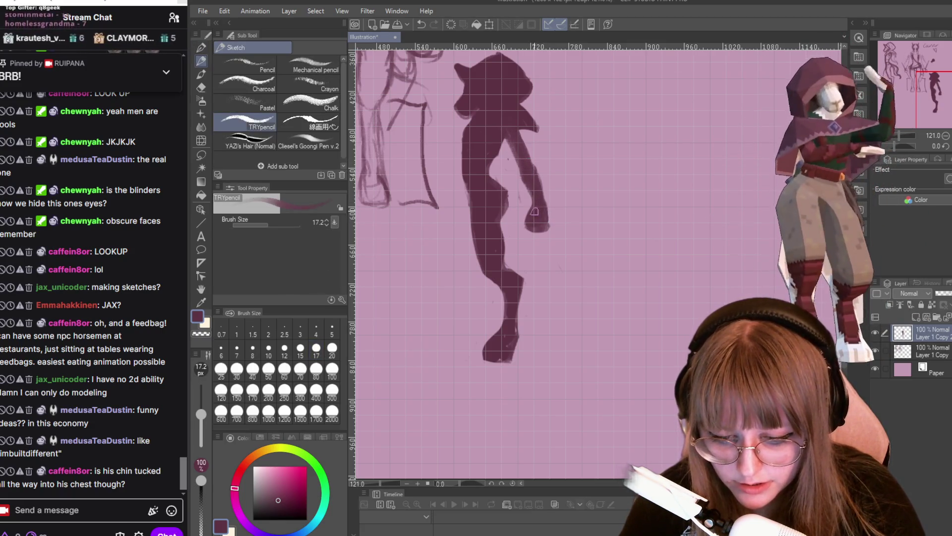
left_click_drag(532, 234, 543, 233)
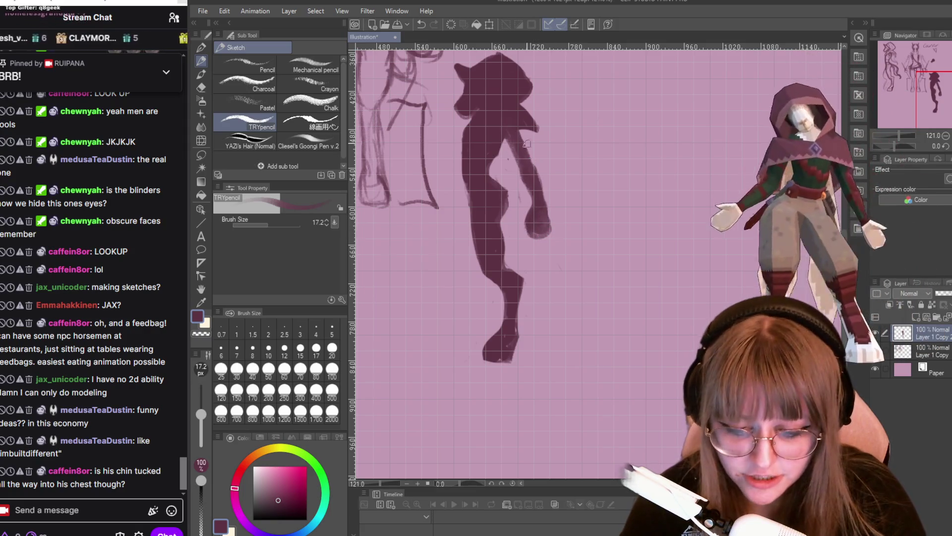
key("e")
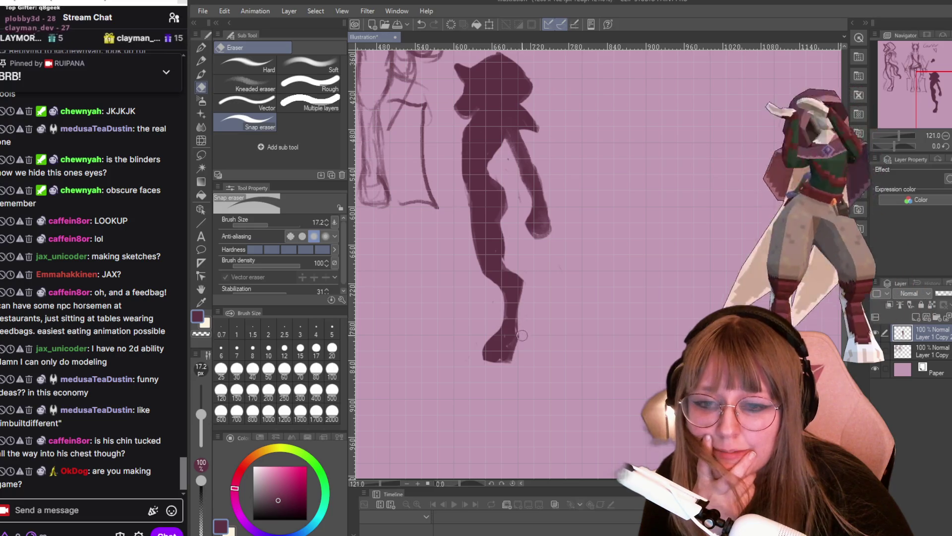
key("p")
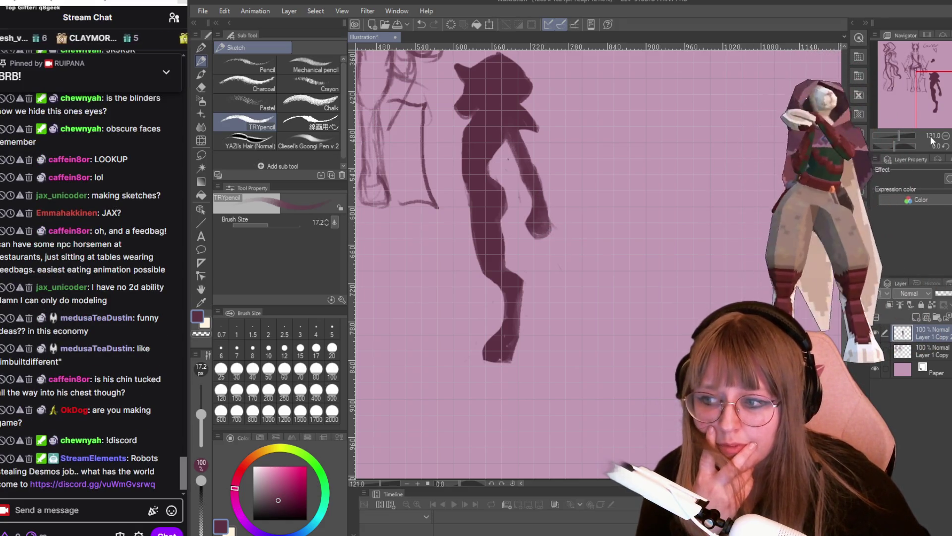
scroll(755, 203, "down", 5)
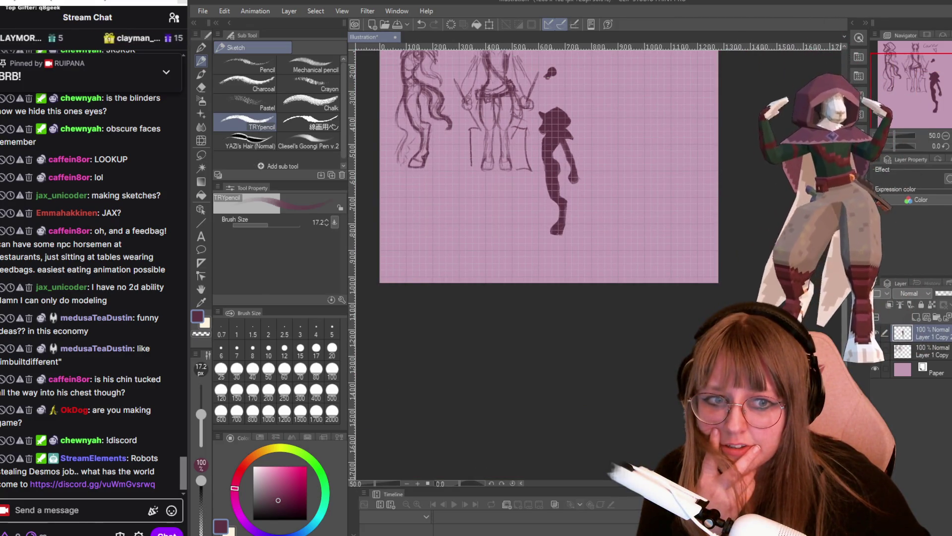
scroll(754, 203, "up", 3)
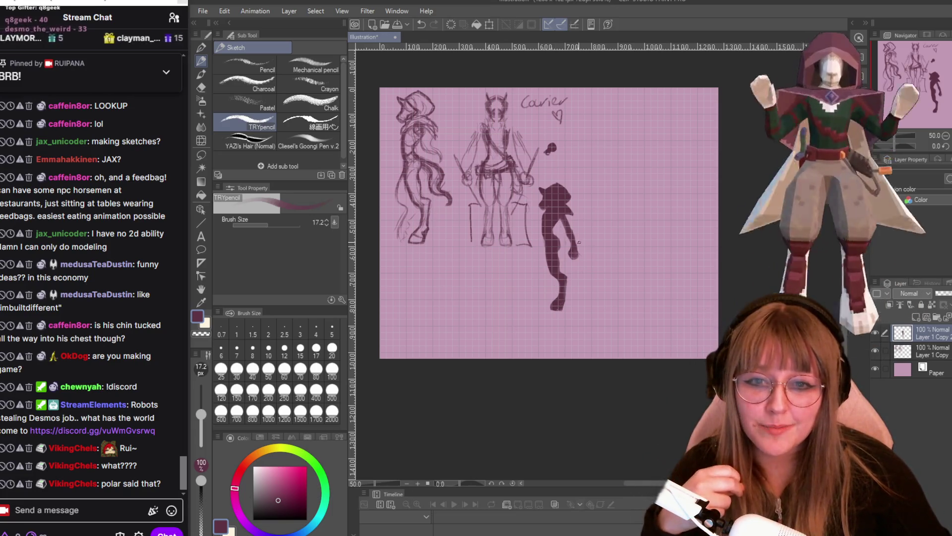
scroll(693, 368, "up", 4)
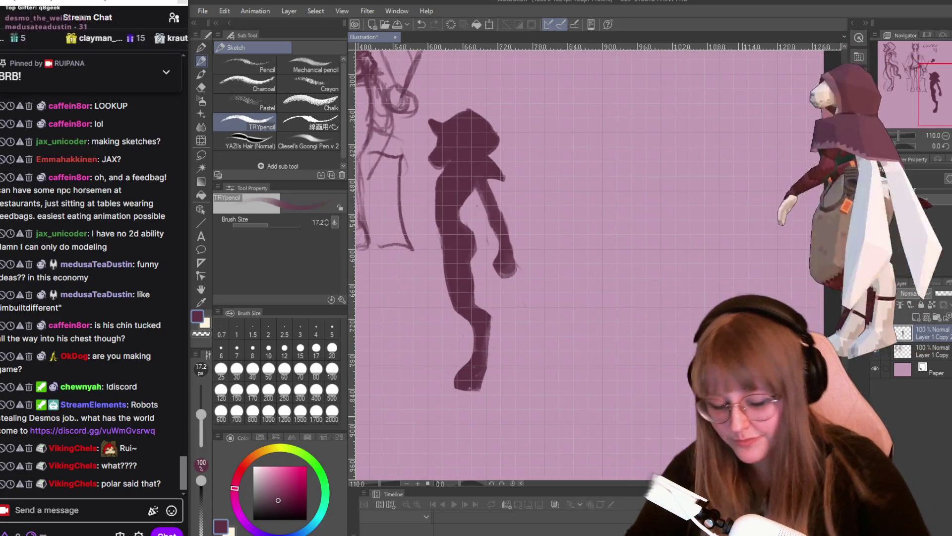
key("e")
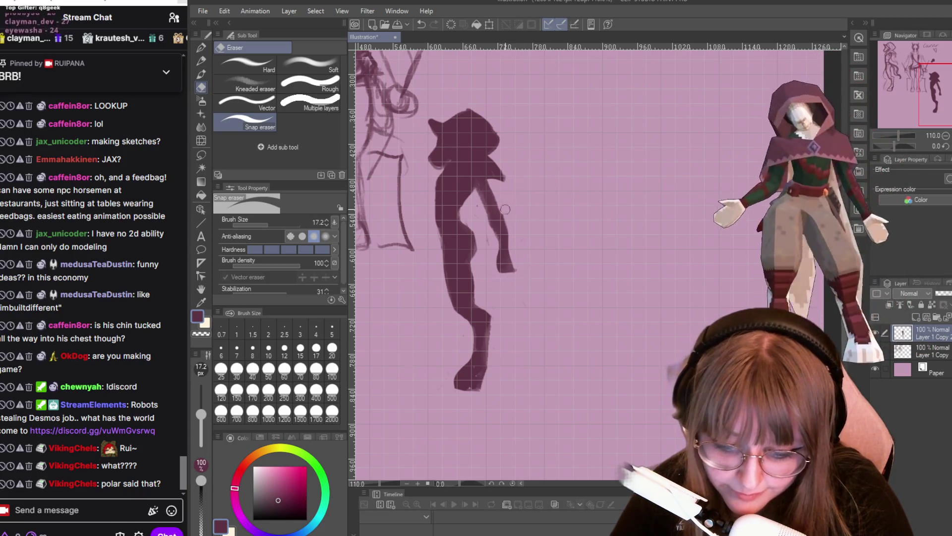
key("p")
key("p")
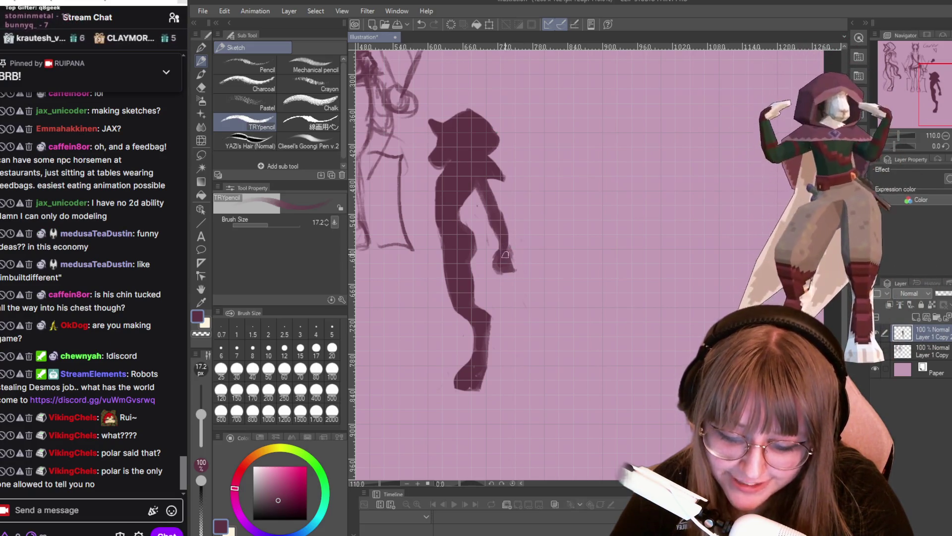
key("e")
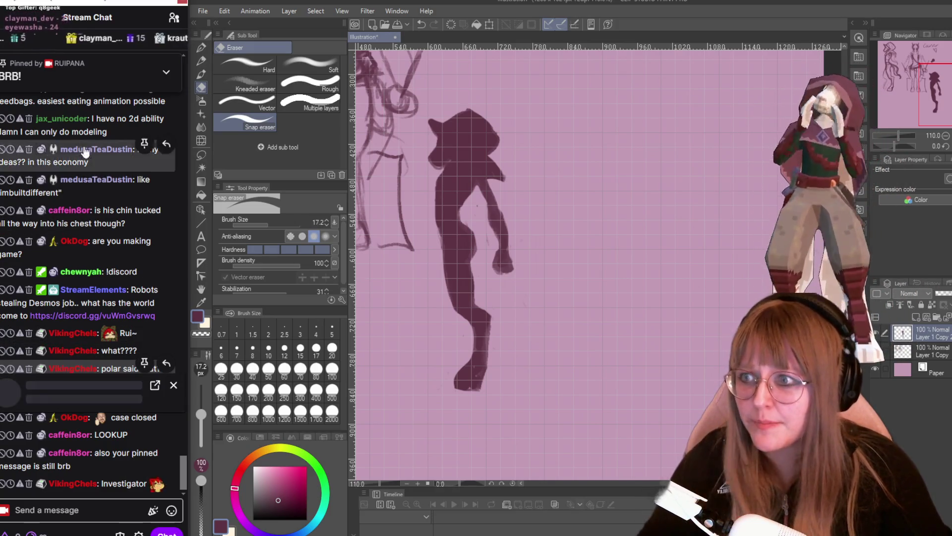
- Post a /shoutout command in chat for the viewer who just chatted
left_click(63, 369)
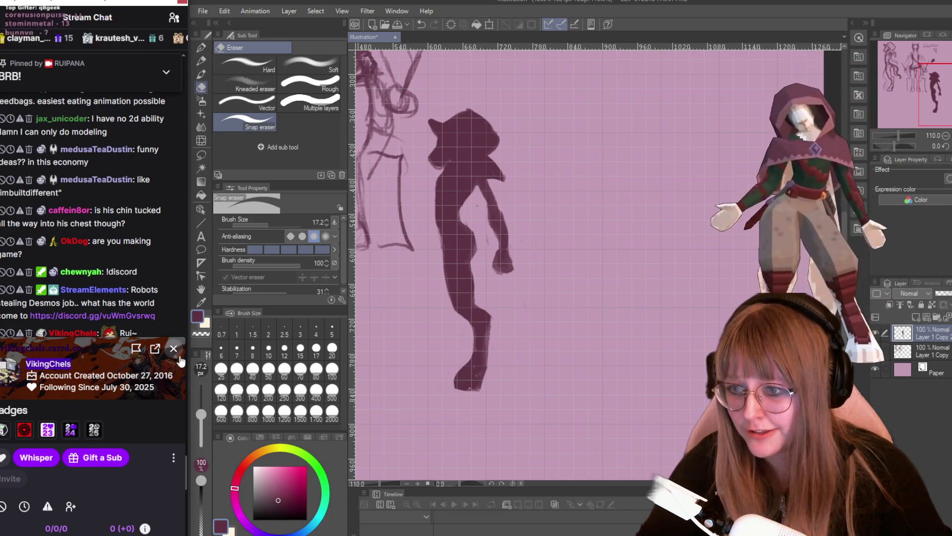
left_click(88, 495)
left_click(88, 510)
type("/")
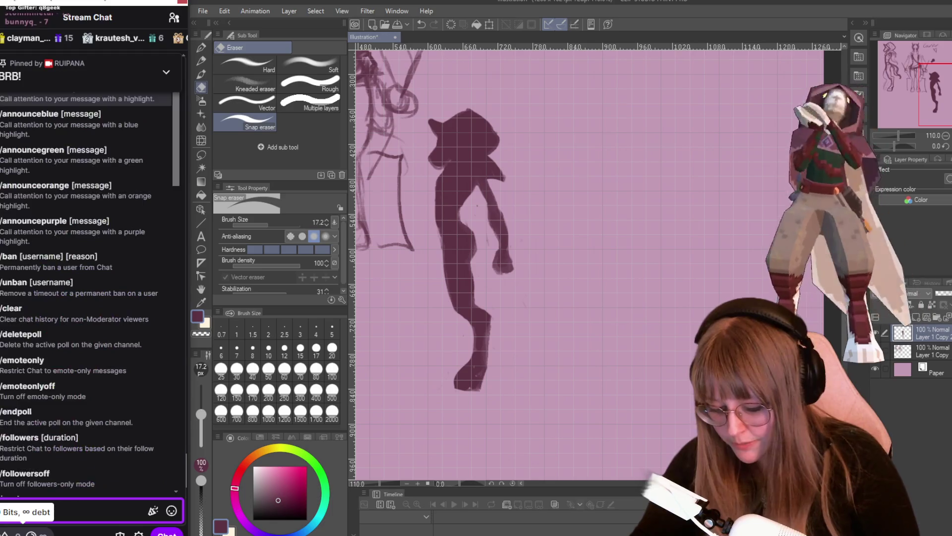
type("sh")
key("Return")
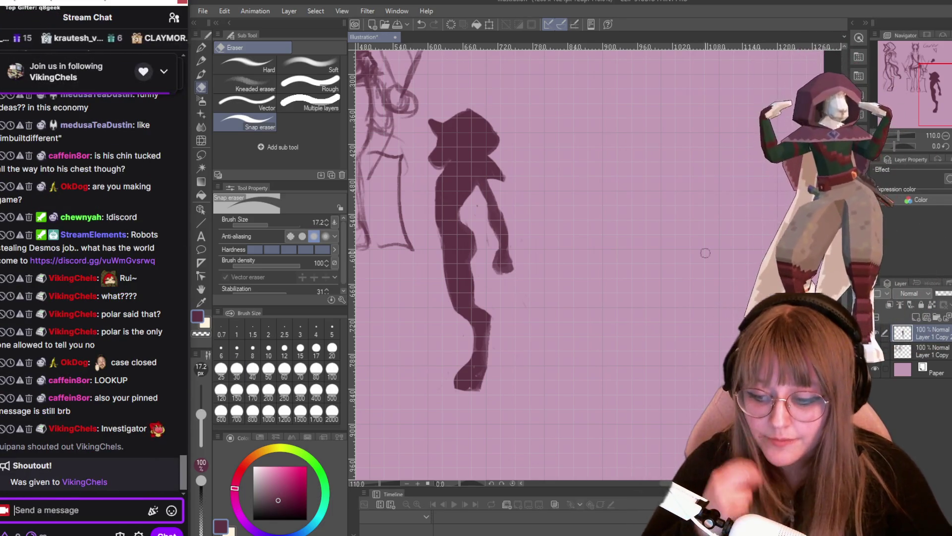
scroll(705, 253, "down", 1)
scroll(595, 391, "down", 1)
scroll(693, 111, "up", 1)
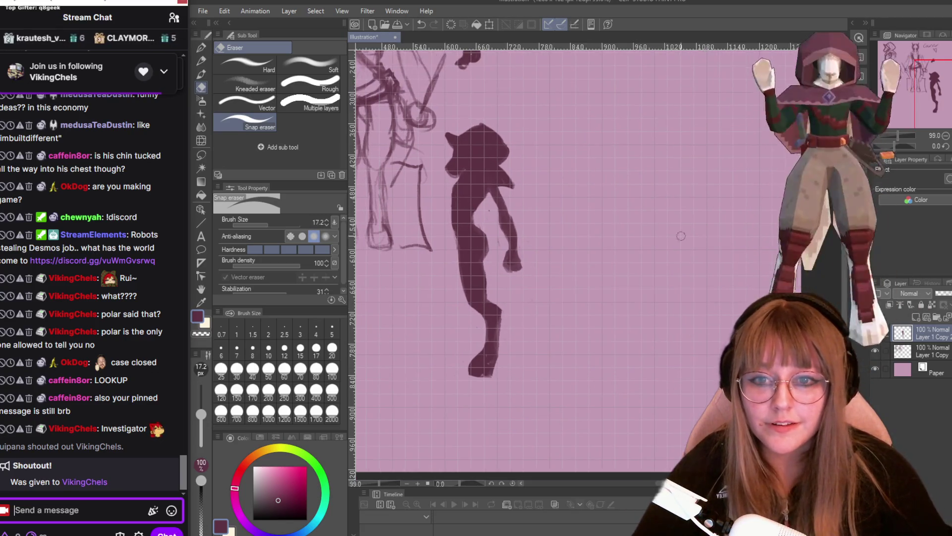
- With the TRYpencil, sketch two long pole strokes from the hand toward the right
type("pppp")
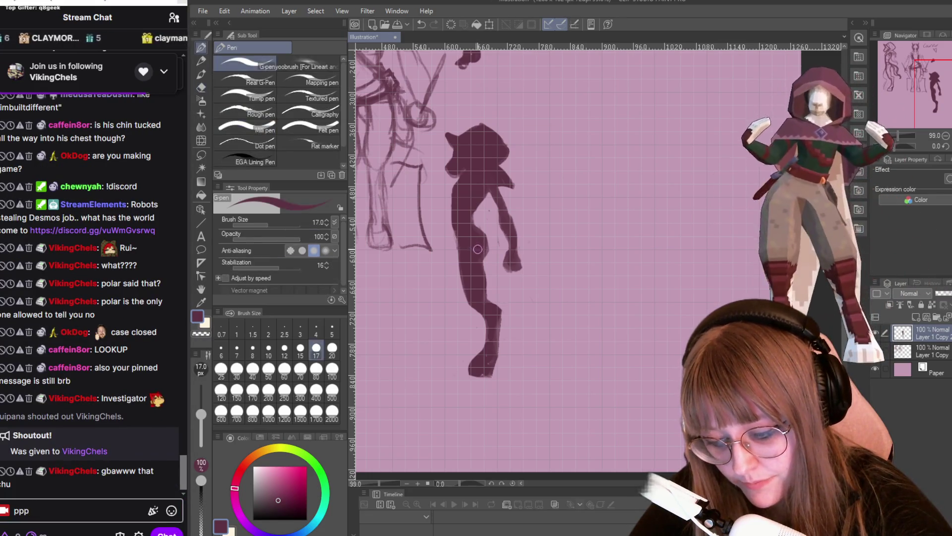
type("p")
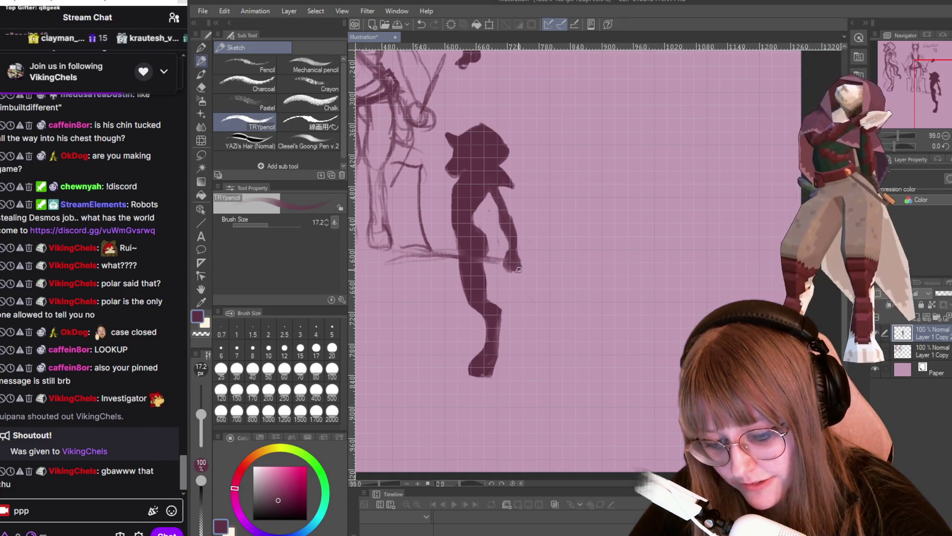
left_click_drag(521, 268, 600, 287)
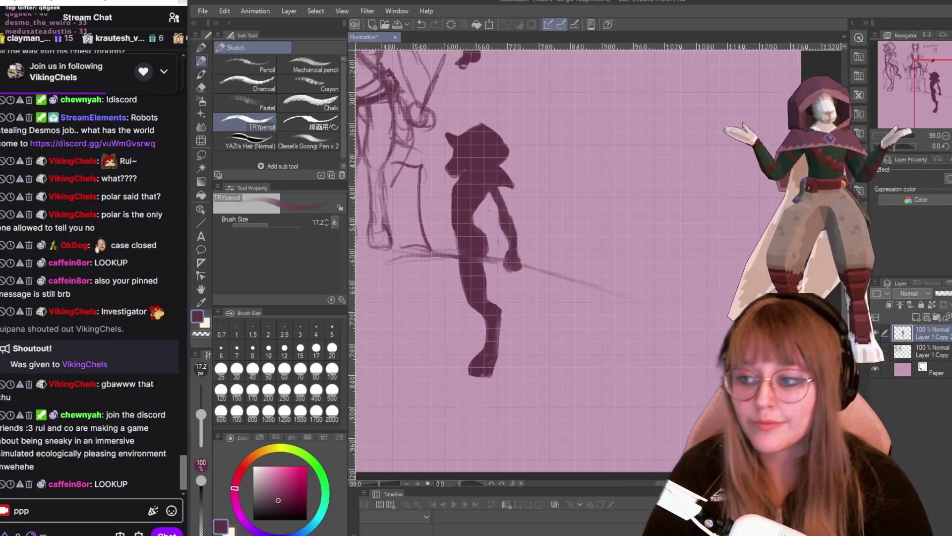
mouse_move(559, 321)
left_mouse_down()
mouse_move(620, 309)
mouse_move(558, 380)
mouse_move(651, 347)
left_mouse_up()
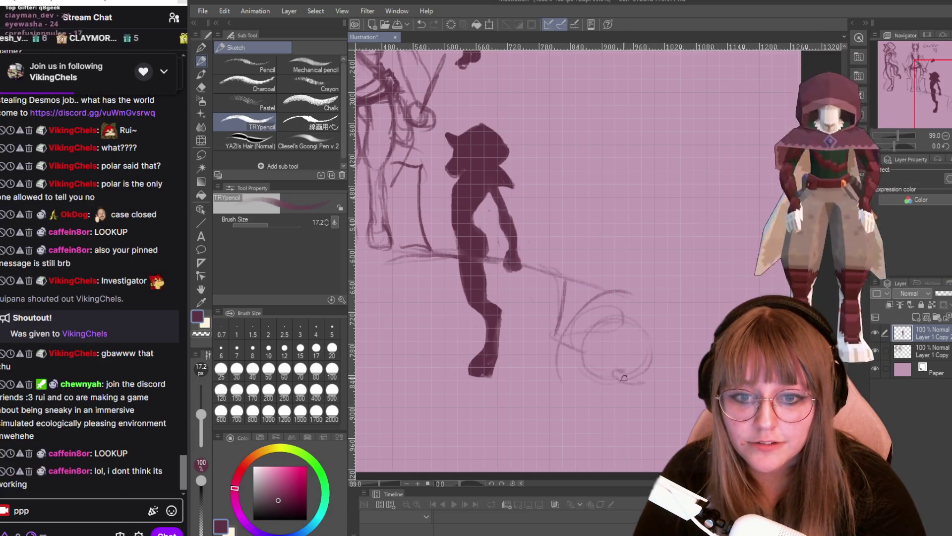
- Add a diagonal hatch stroke and a rising frame line at the pole's end
left_click_drag(693, 330, 641, 373)
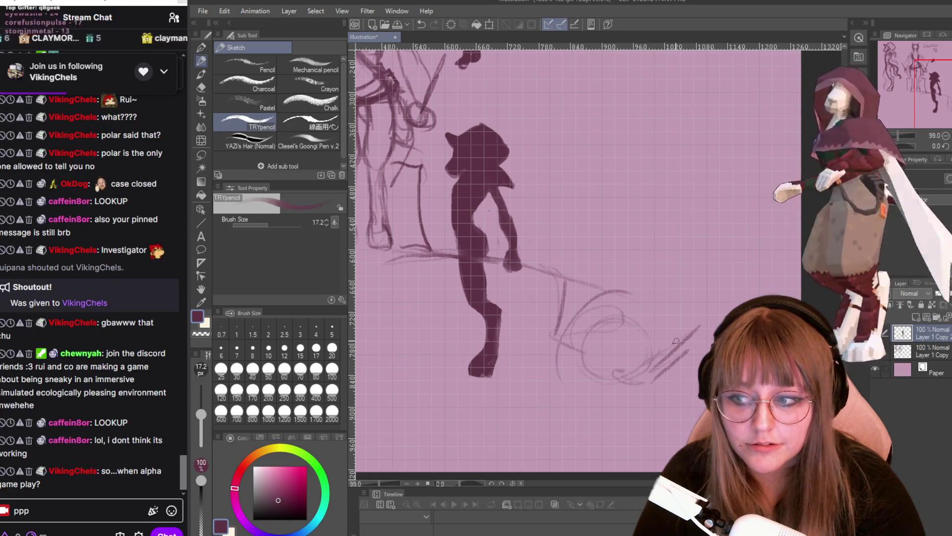
left_click_drag(677, 342, 648, 296)
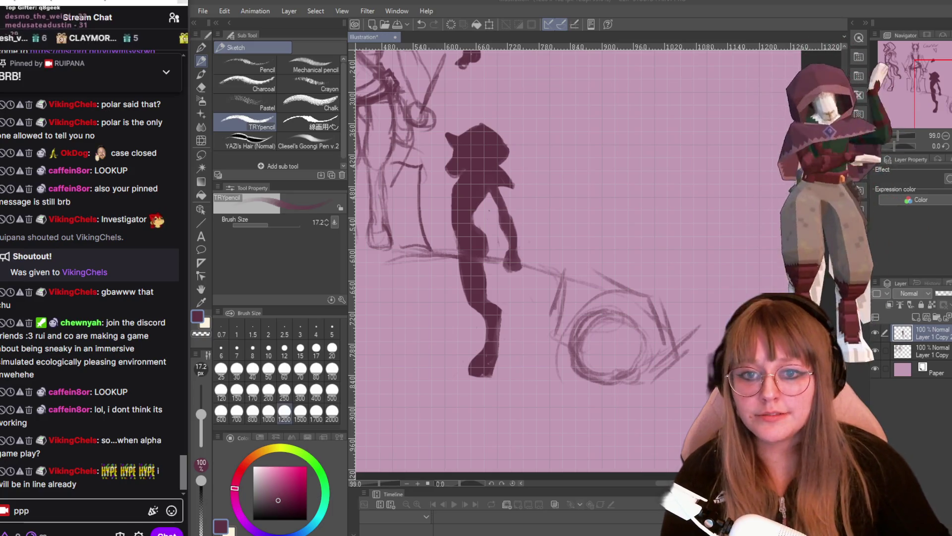
- Zoom out slightly and thicken the wheel circle with looping pencil strokes
scroll(703, 230, "down", 1)
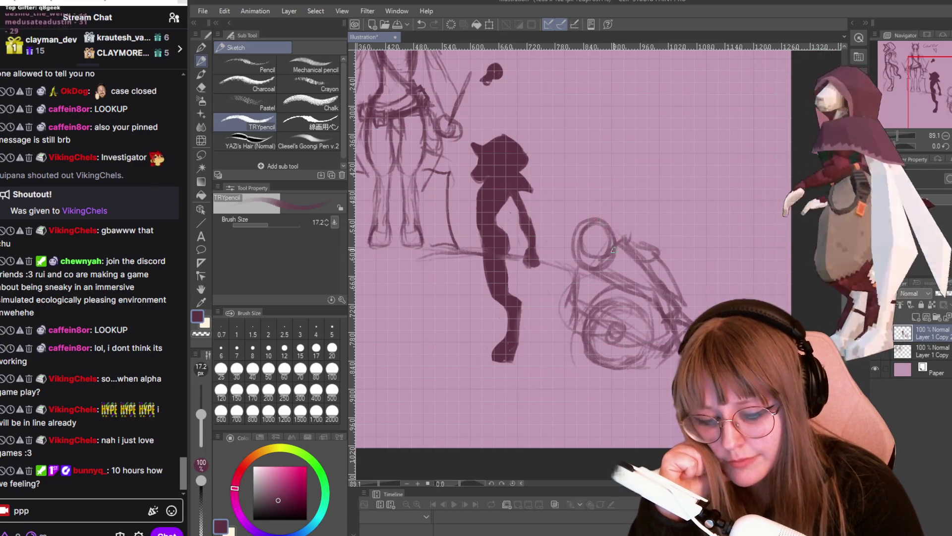
left_click_drag(613, 251, 593, 226)
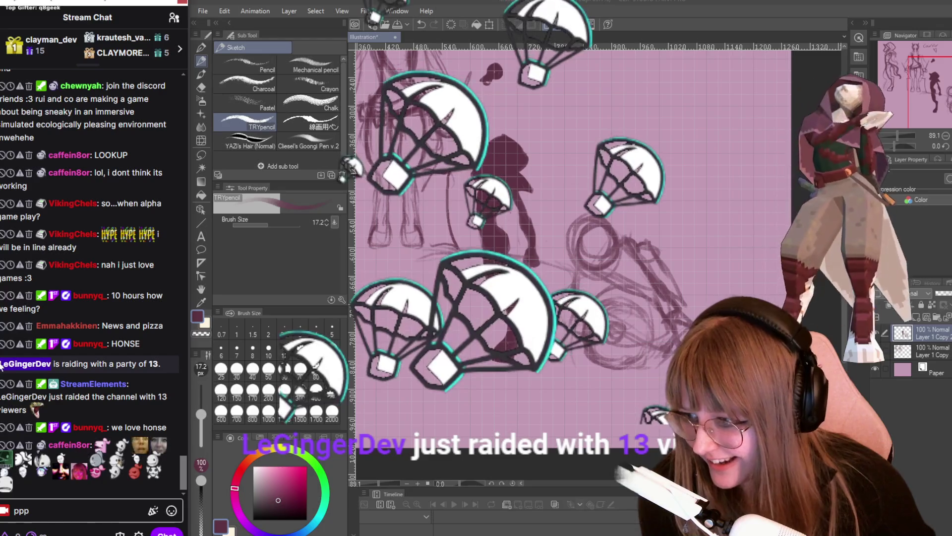
- Clear the chat draft, send /shoutout with the raider's username, then open their channel
left_click(60, 363)
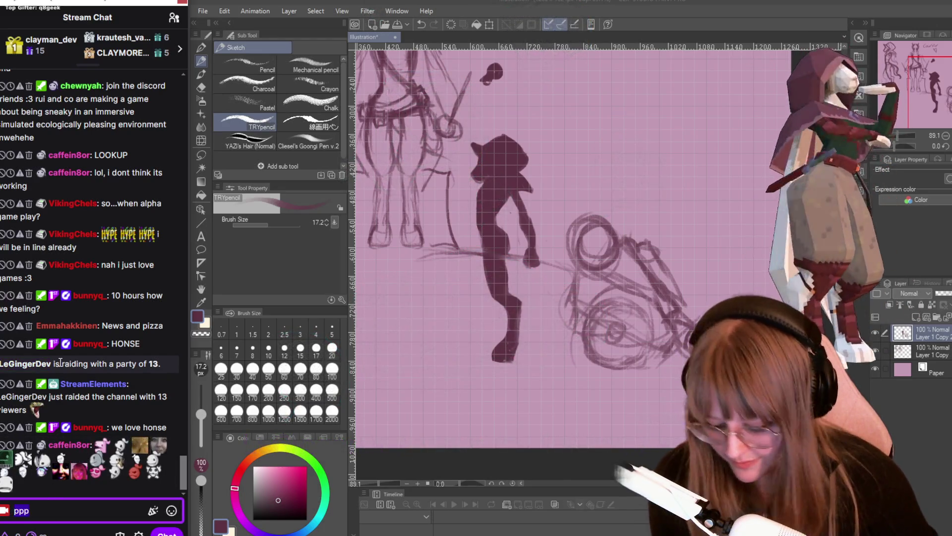
key("BackSpace")
key("BackSpace")
key("BackSpace")
type("/shoutout")
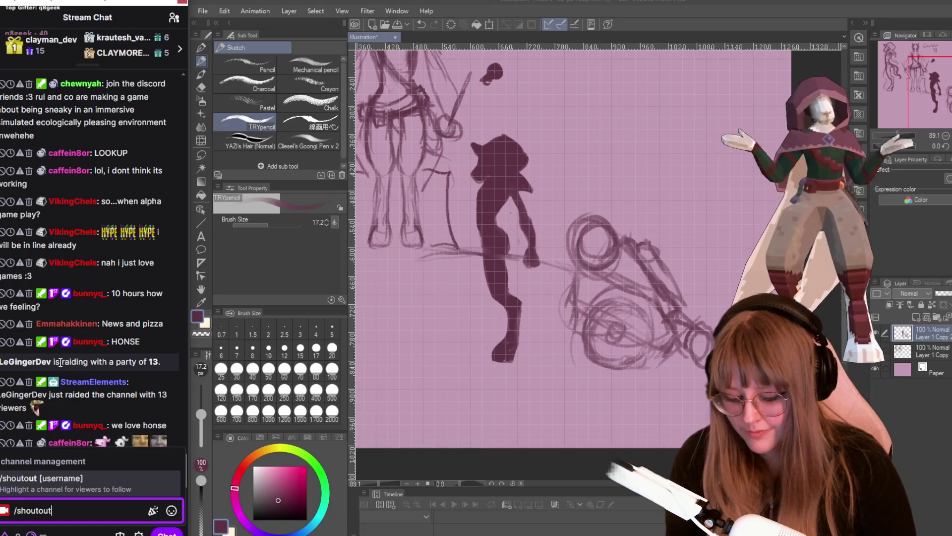
type(" LeGingerDev")
key("Return")
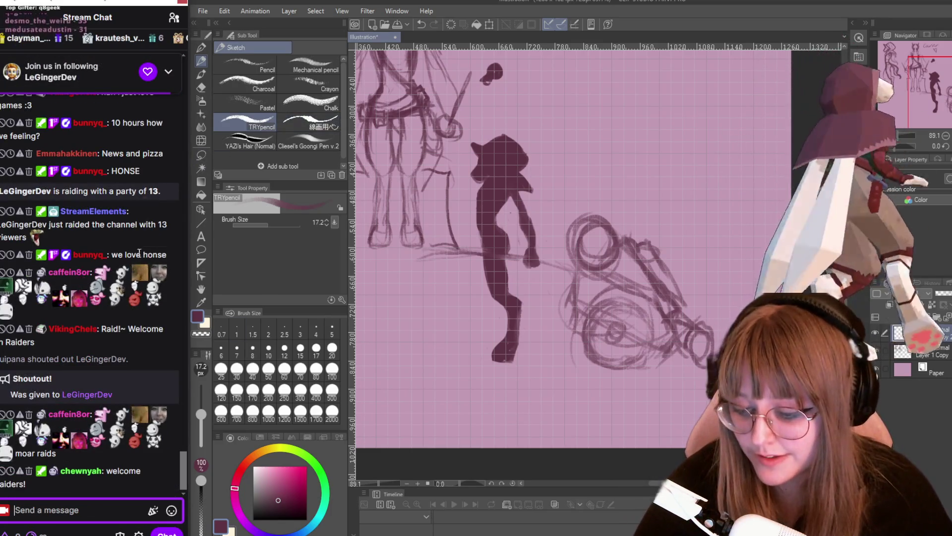
left_click(140, 253)
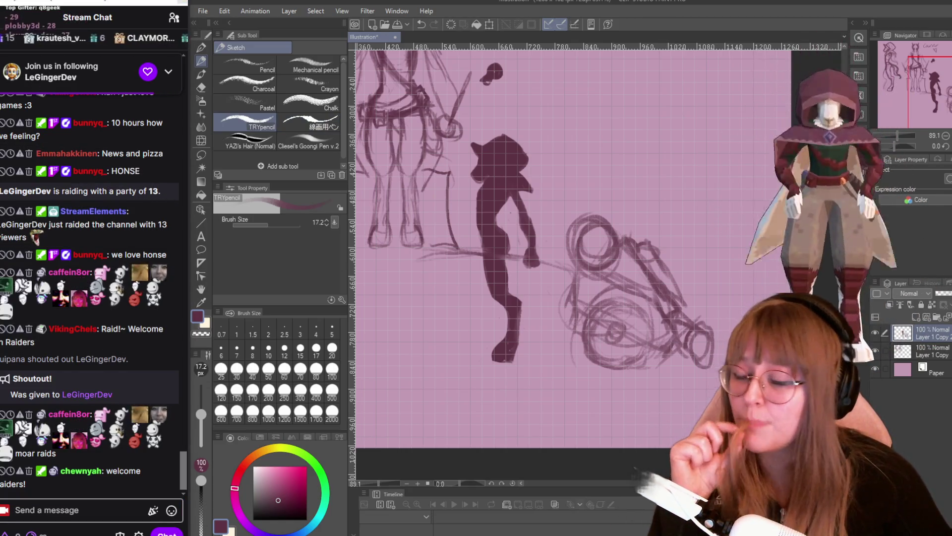
left_click(87, 395)
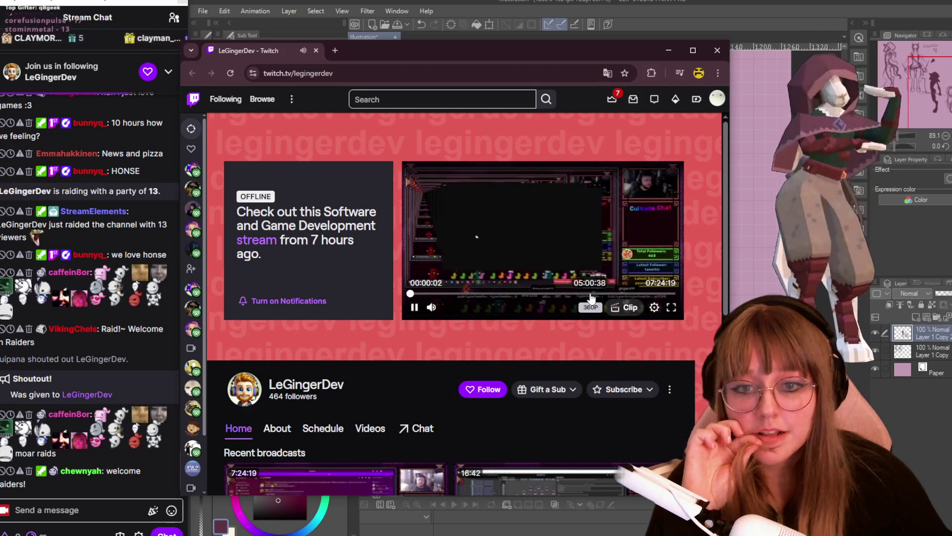
- Skip the broadcast preview to about seven hours, then open the All Hail the Orb Steam link
left_click(590, 294)
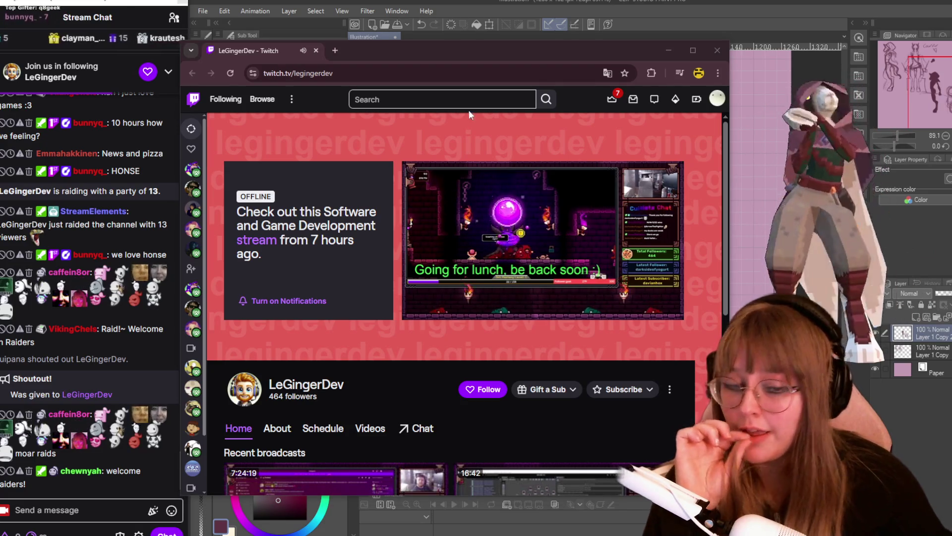
left_click(631, 294)
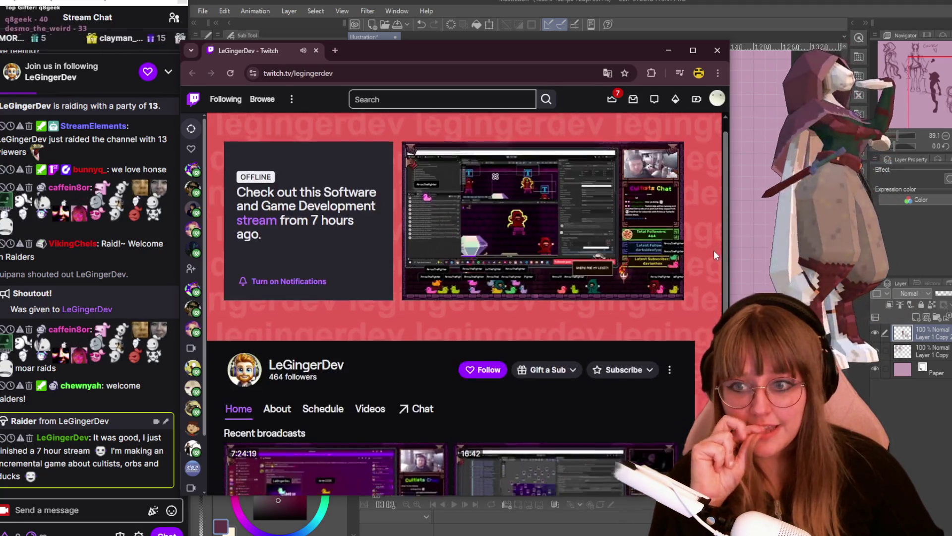
scroll(496, 293, "down", 2)
scroll(511, 296, "down", 3)
scroll(512, 296, "up", 5)
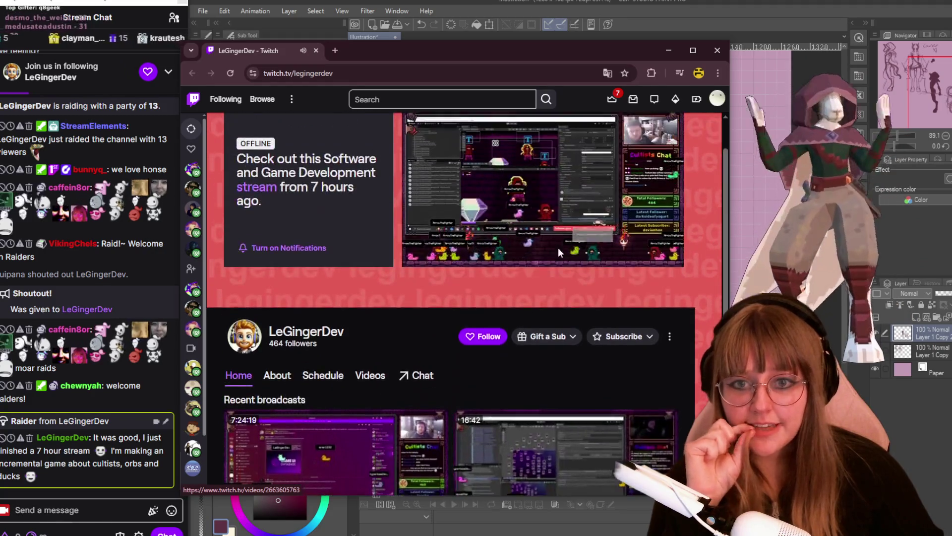
mouse_move(543, 239)
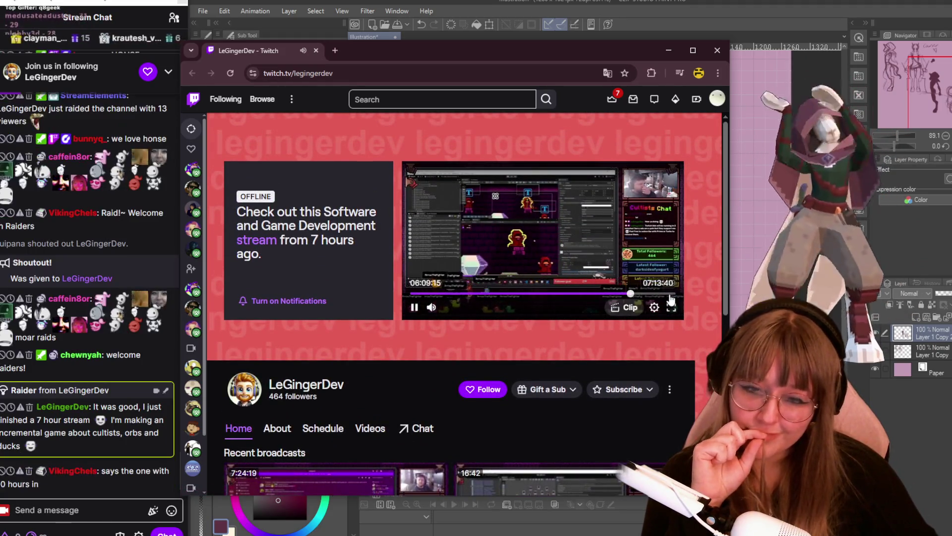
left_click(666, 294)
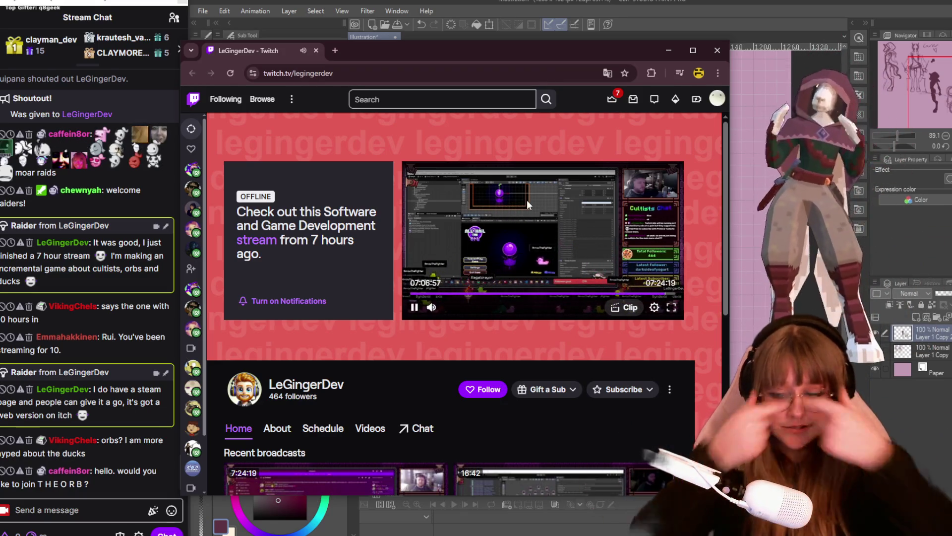
left_click(84, 462)
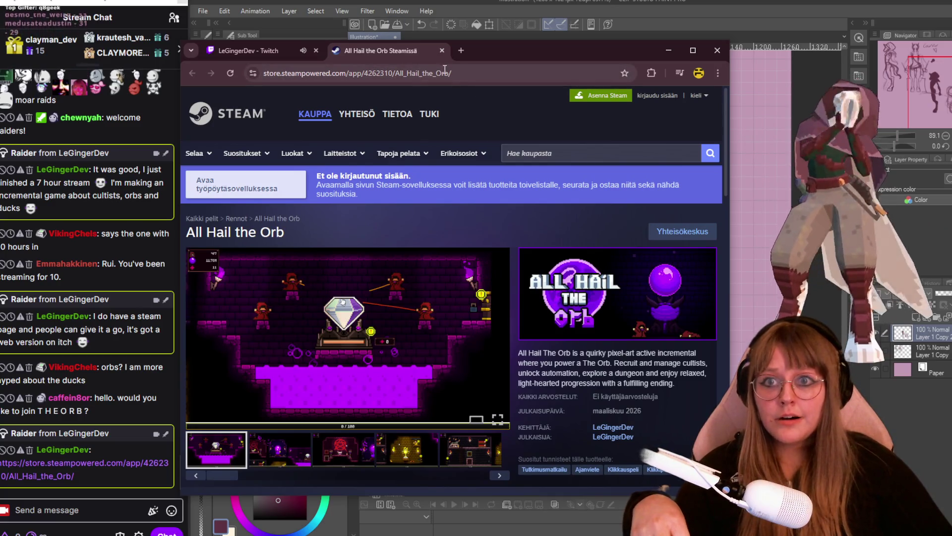
- Copy the game name from the URL, search it in Steam, and wishlist All Hail the Orb
mouse_move(448, 74)
left_mouse_down()
mouse_move(412, 74)
mouse_move(396, 89)
left_mouse_up()
key("ctrl+c")
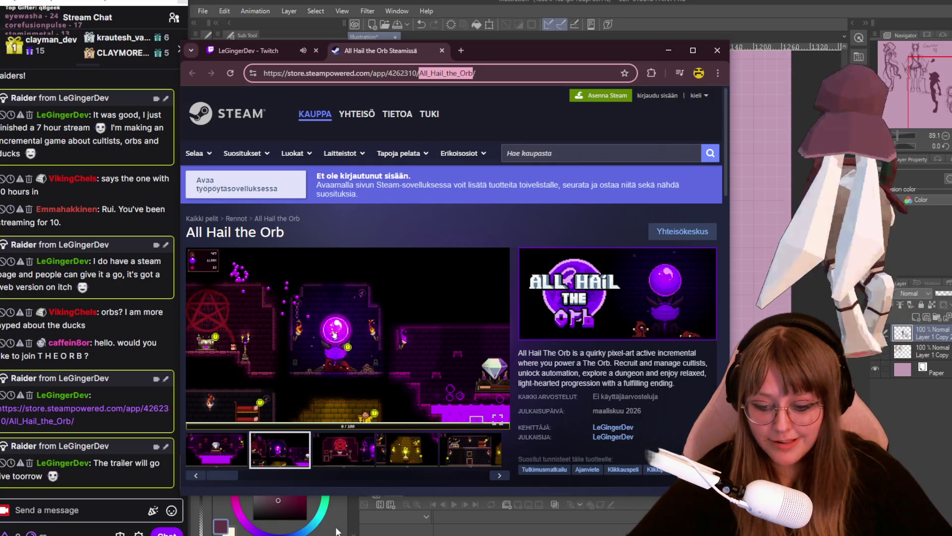
key("alt+Tab")
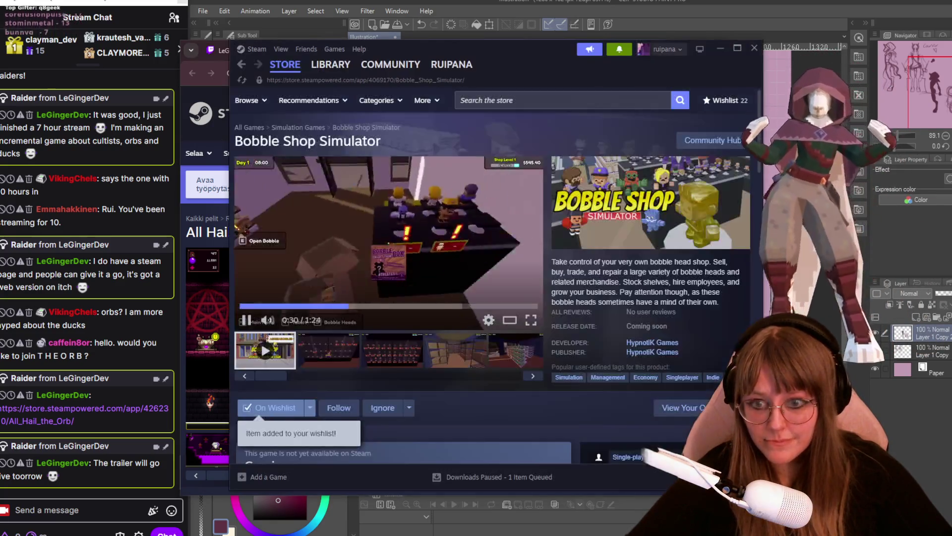
left_click(535, 101)
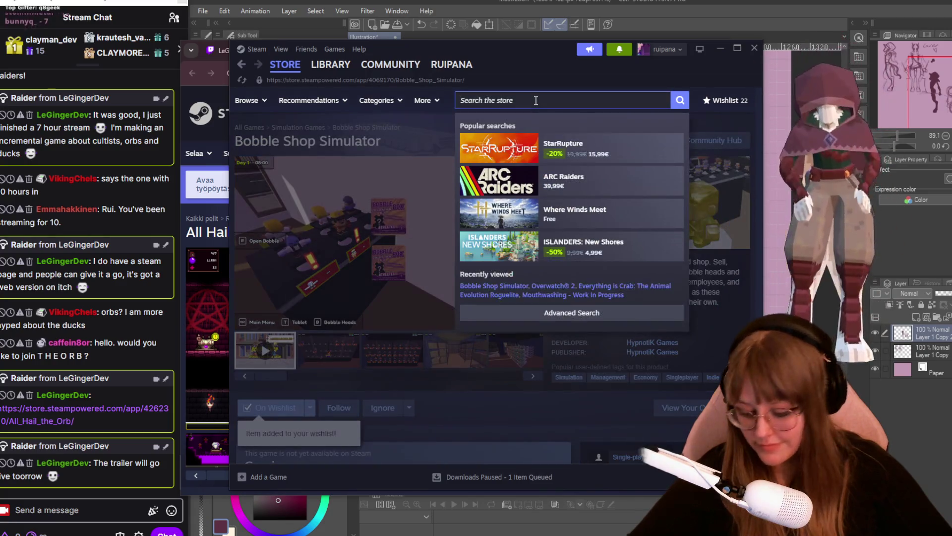
key("ctrl+v")
key("Return")
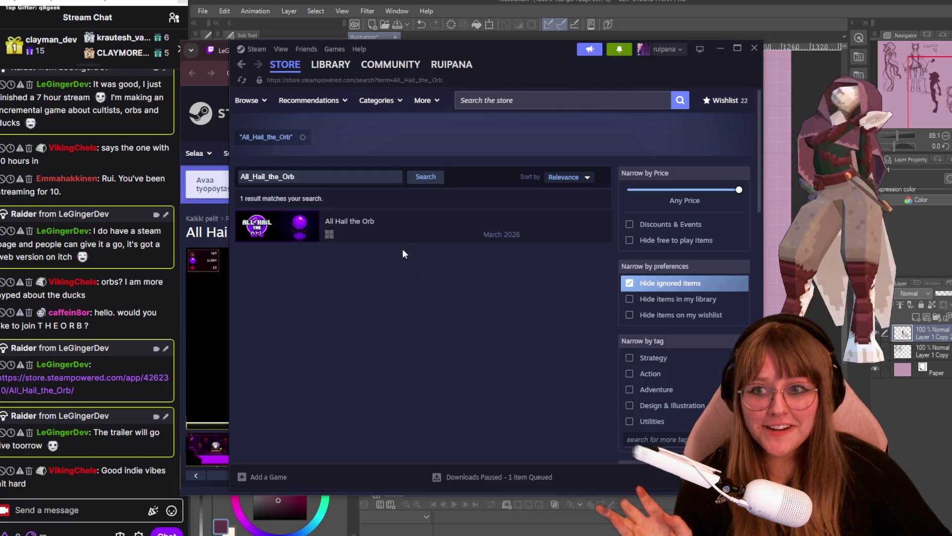
left_click(412, 232)
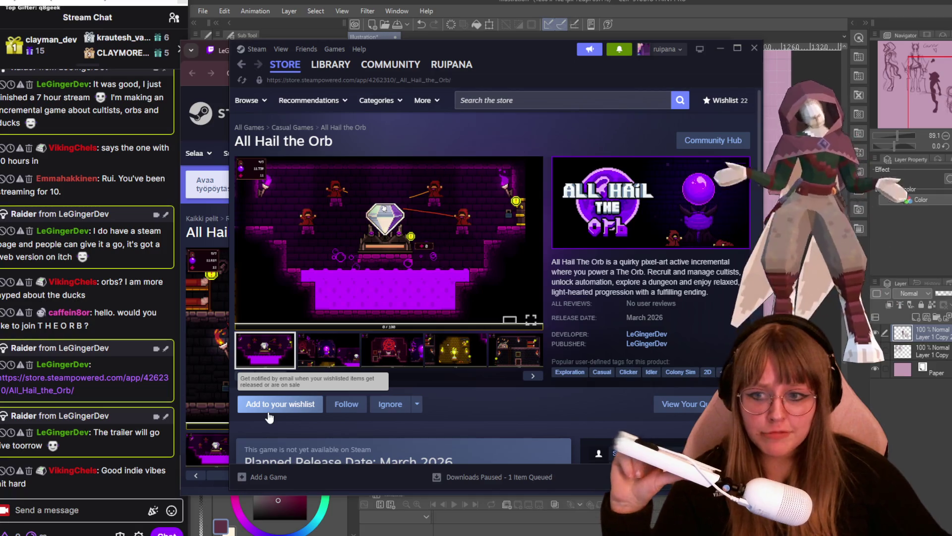
left_click(268, 414)
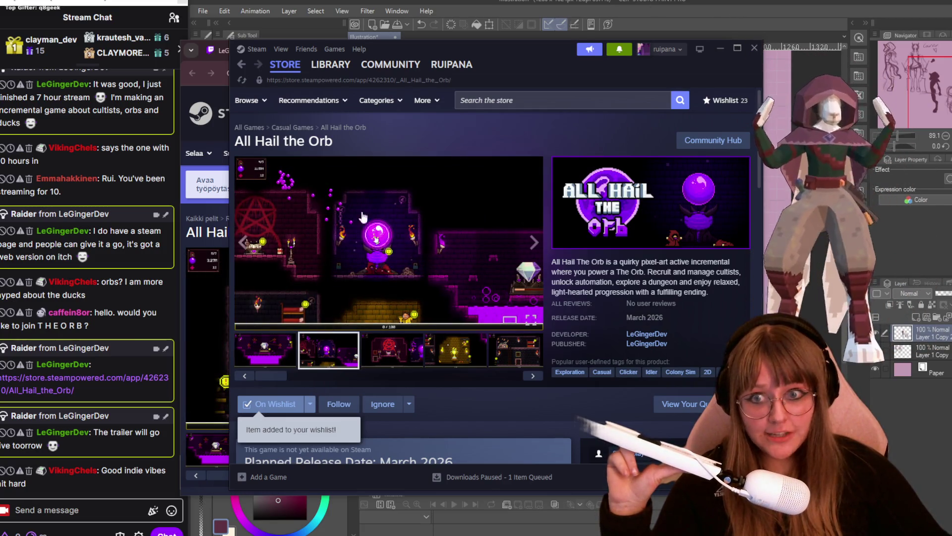
- Browse the enlarged screenshots, then close the Steam client and the browser store page
left_click(528, 251)
mouse_move(700, 360)
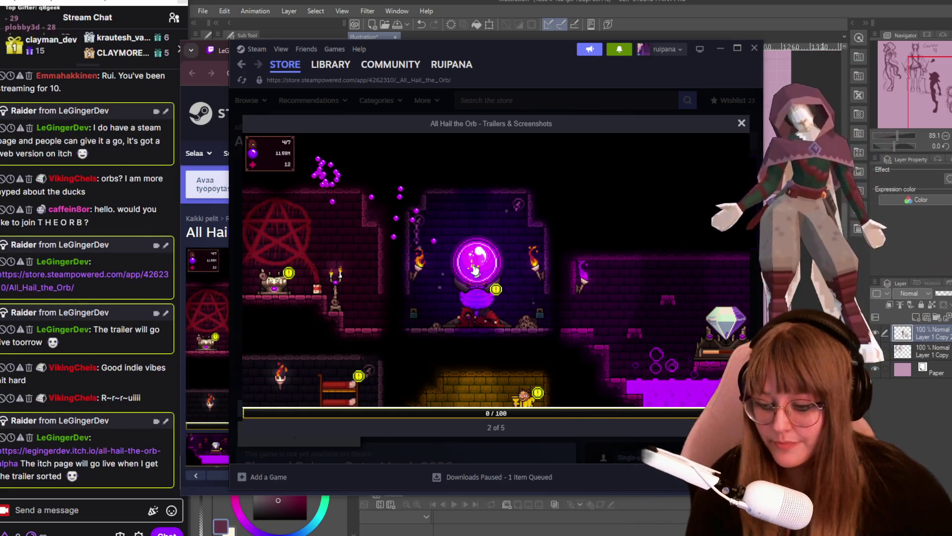
mouse_move(491, 268)
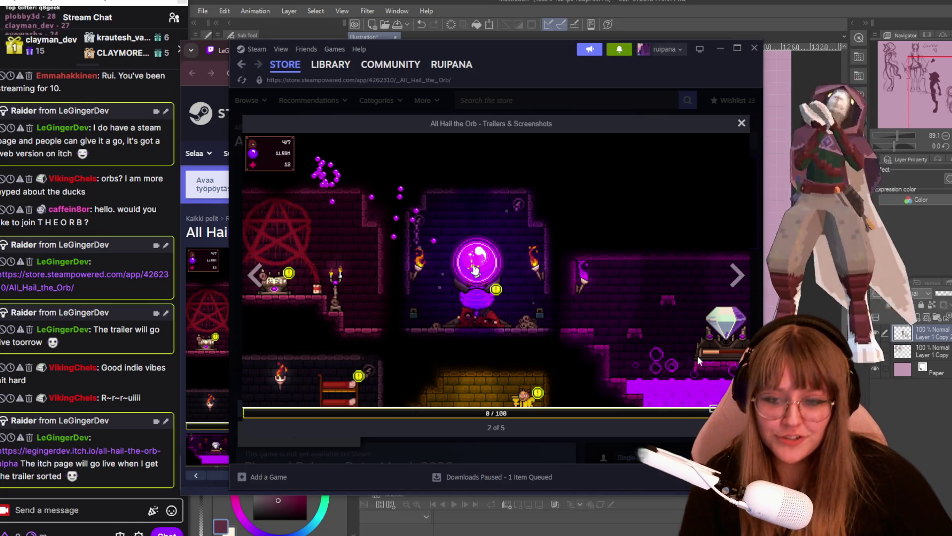
left_click(731, 268)
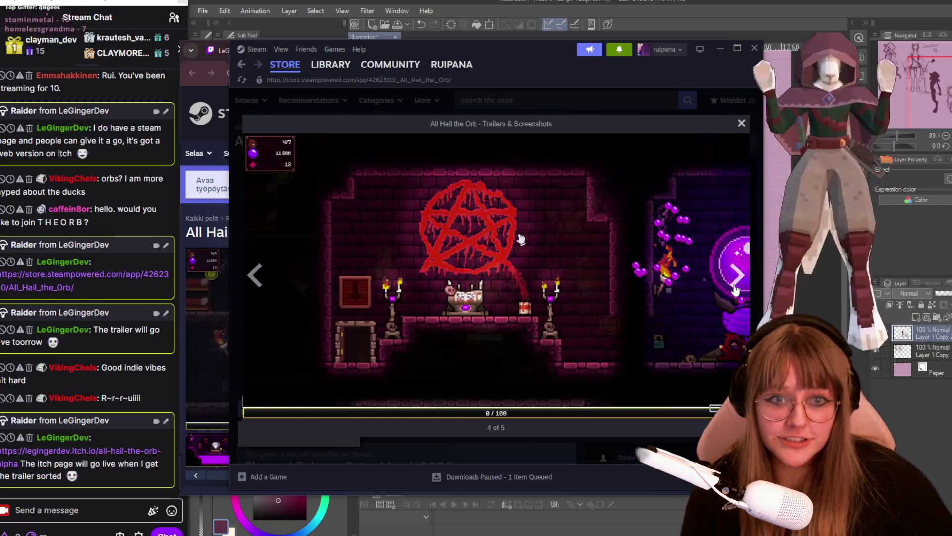
left_click(734, 268)
left_click(741, 124)
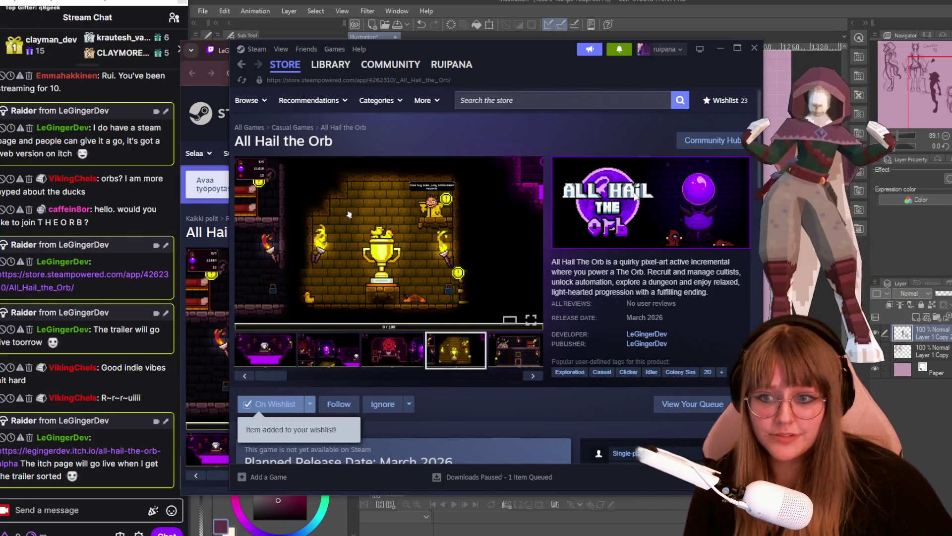
scroll(659, 217, "down", 2)
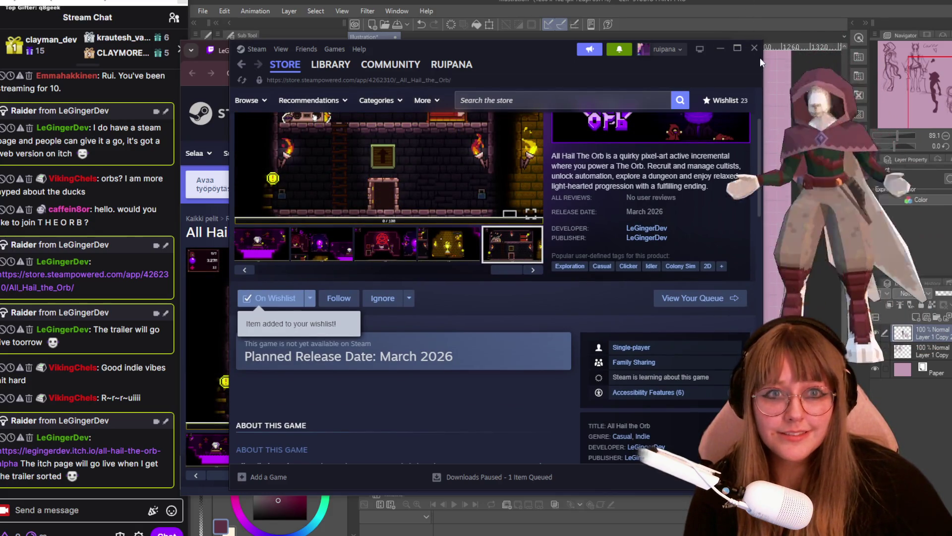
left_click(755, 48)
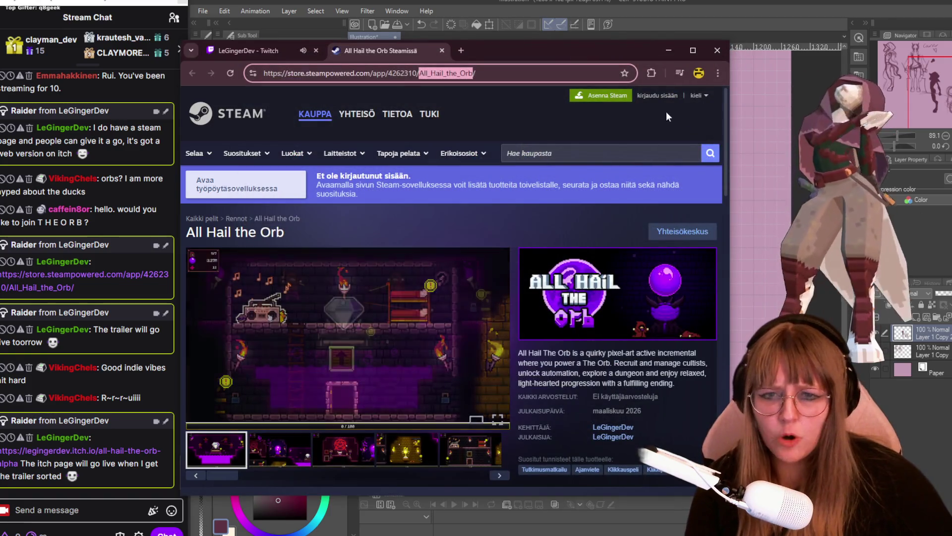
left_click(724, 57)
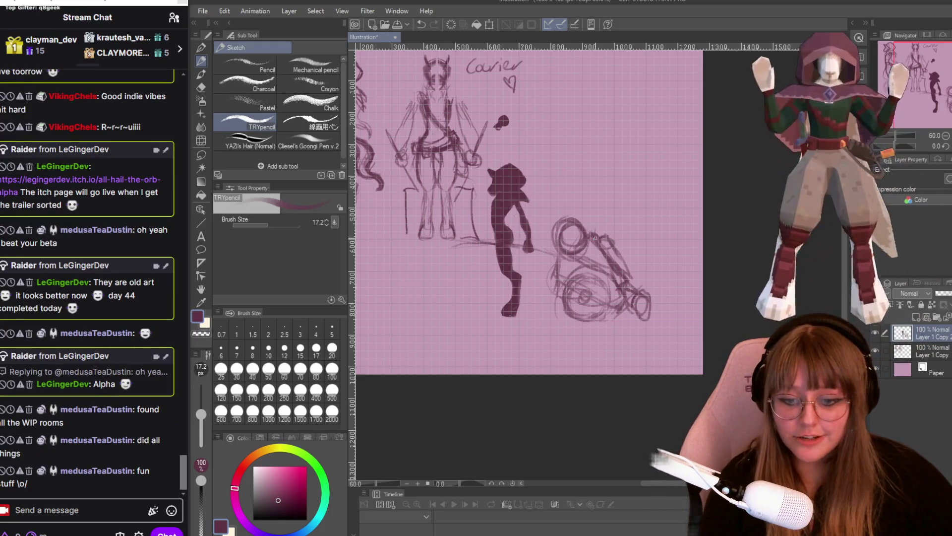
- Pin the raider's 30-minute alpha message in chat for 20 minutes, then select its link text
scroll(512, 149, "up", 2)
scroll(511, 149, "up", 2)
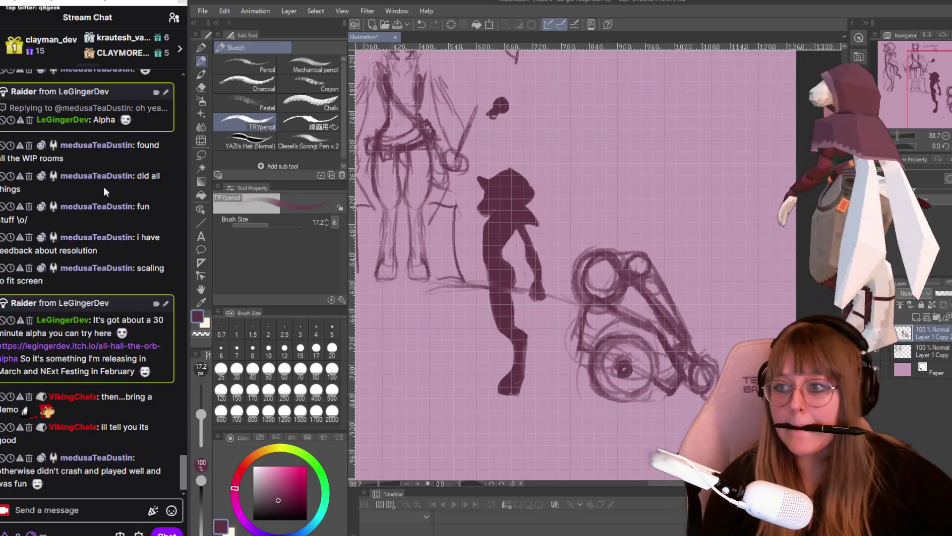
mouse_move(90, 338)
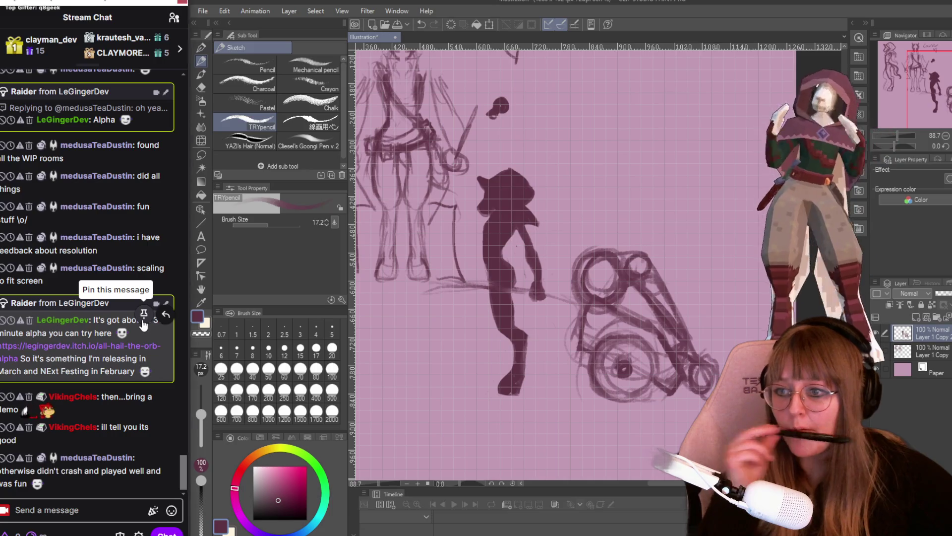
left_click(143, 317)
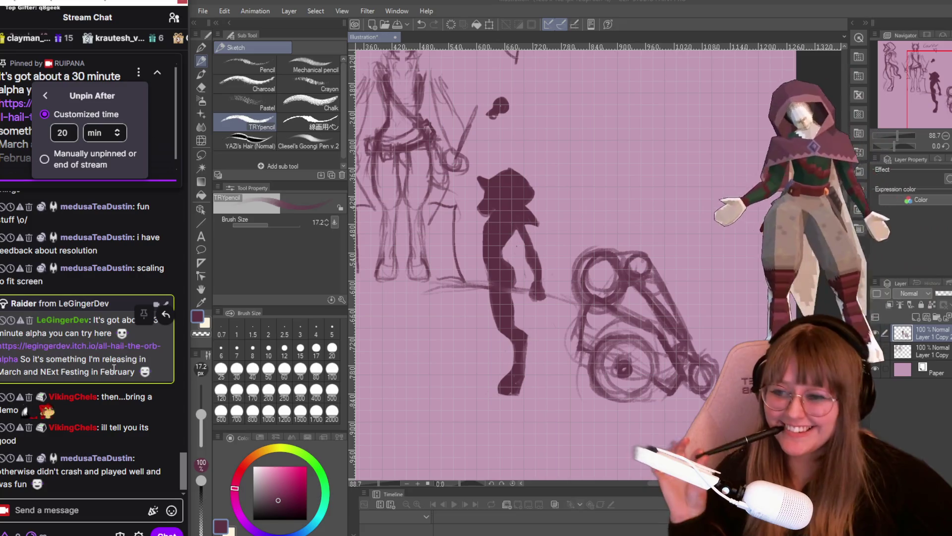
left_click_drag(1, 345, 19, 359)
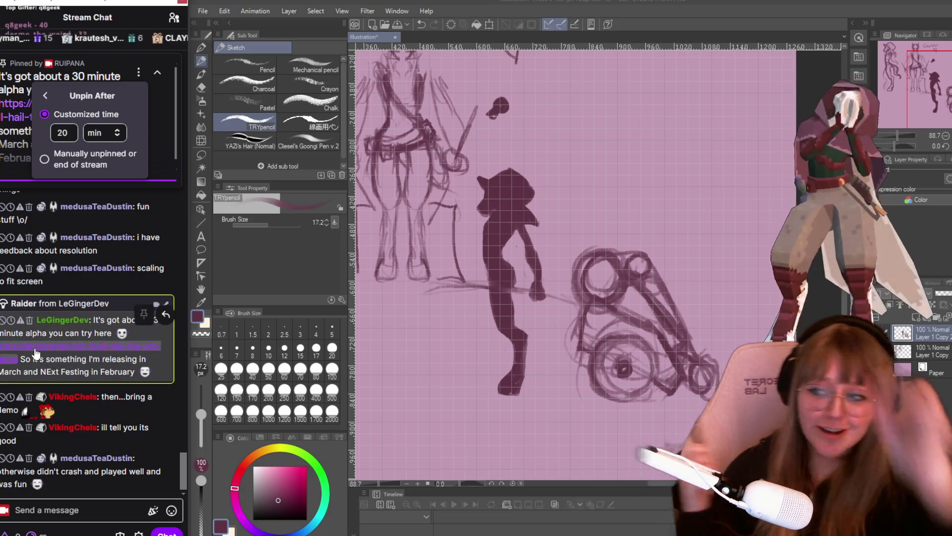